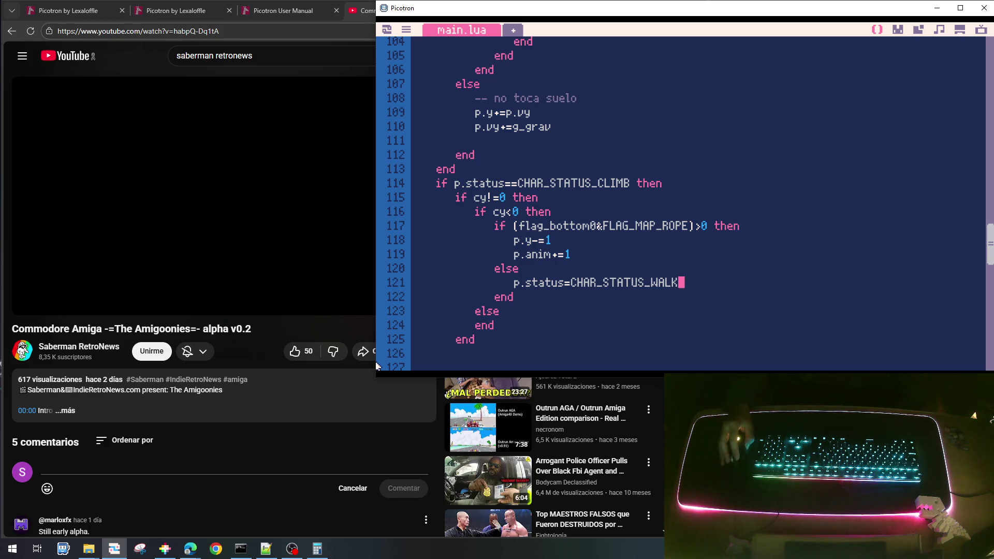
# - Briefly replay and pause the reference gameplay video
pyautogui.moveTo(290, 183)
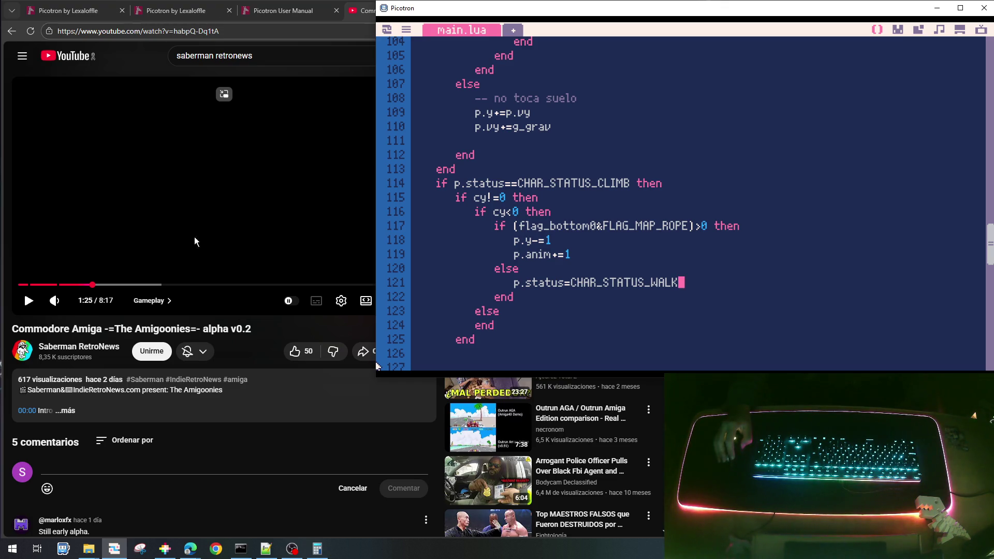
pyautogui.click(315, 274)
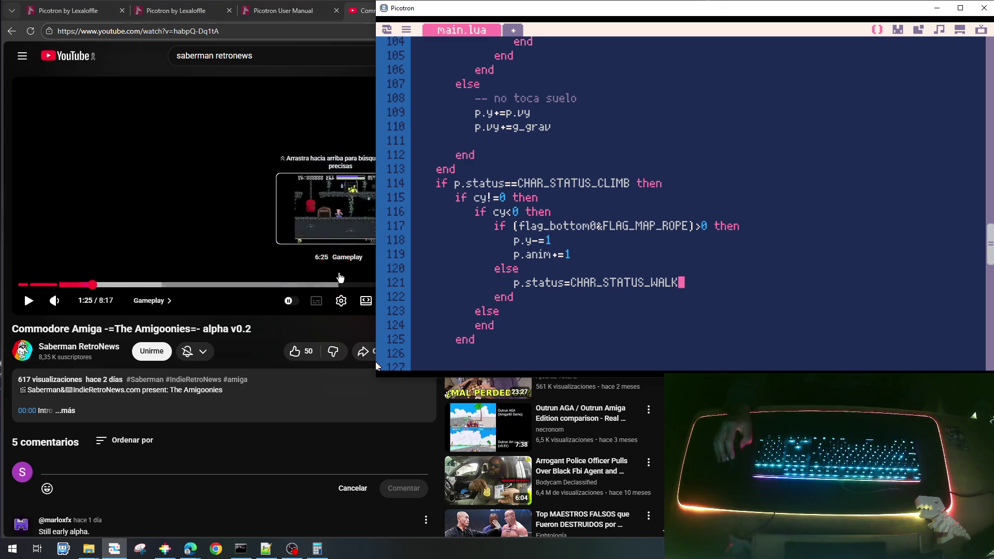
pyautogui.click(239, 193)
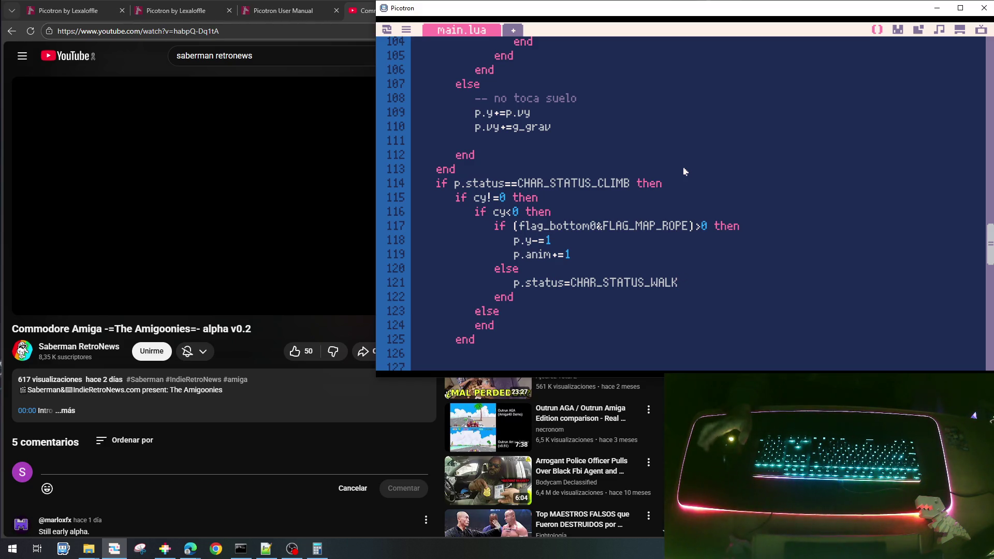
pyautogui.moveTo(339, 267)
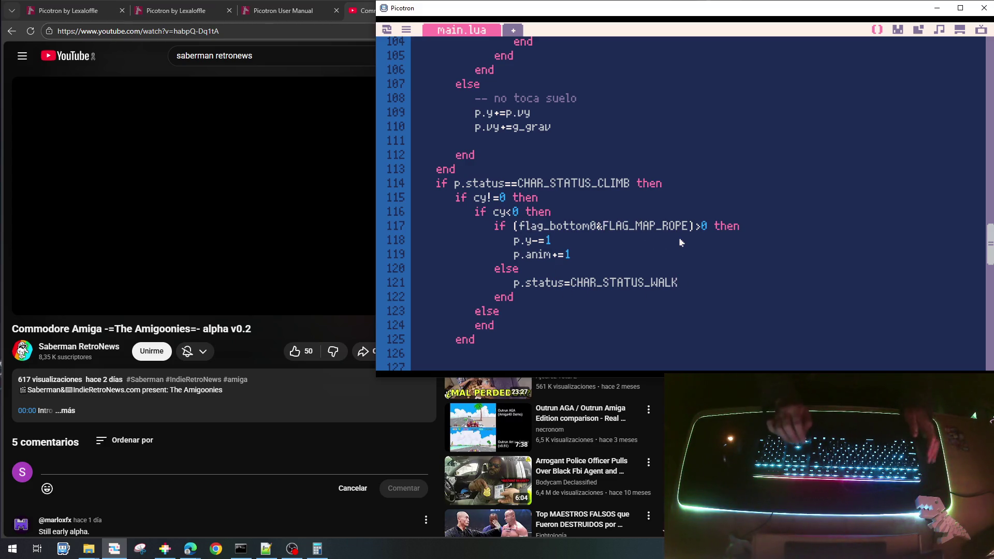
# - Copy the climb-up rope check (lines 117–123) into a new line inside the else branch
pyautogui.hotkey('shift', 'Down')
pyautogui.hotkey('shift', 'Down')
pyautogui.hotkey('shift', 'Down')
pyautogui.hotkey('shift', 'Down')
pyautogui.hotkey('shift', 'Down')
pyautogui.press('Escape')
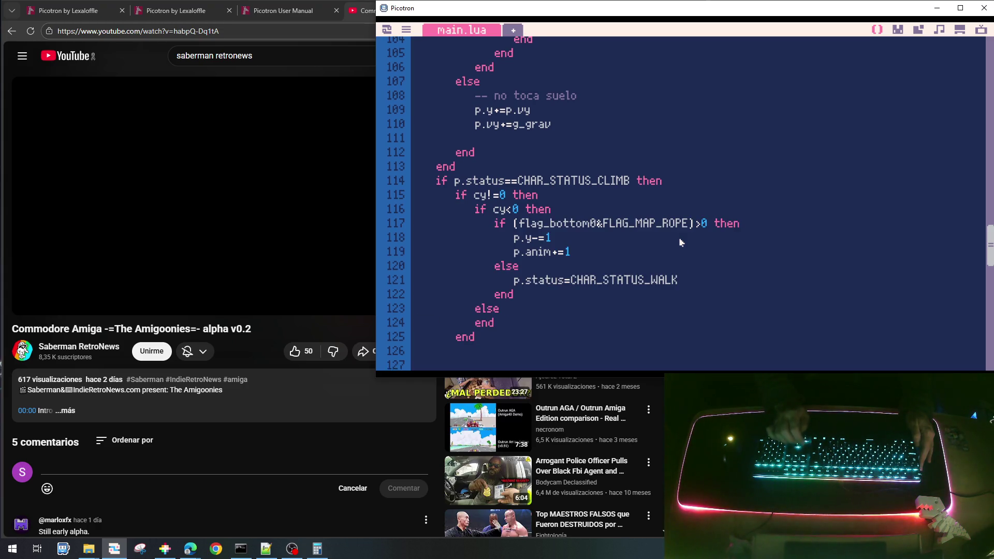
pyautogui.press('End')
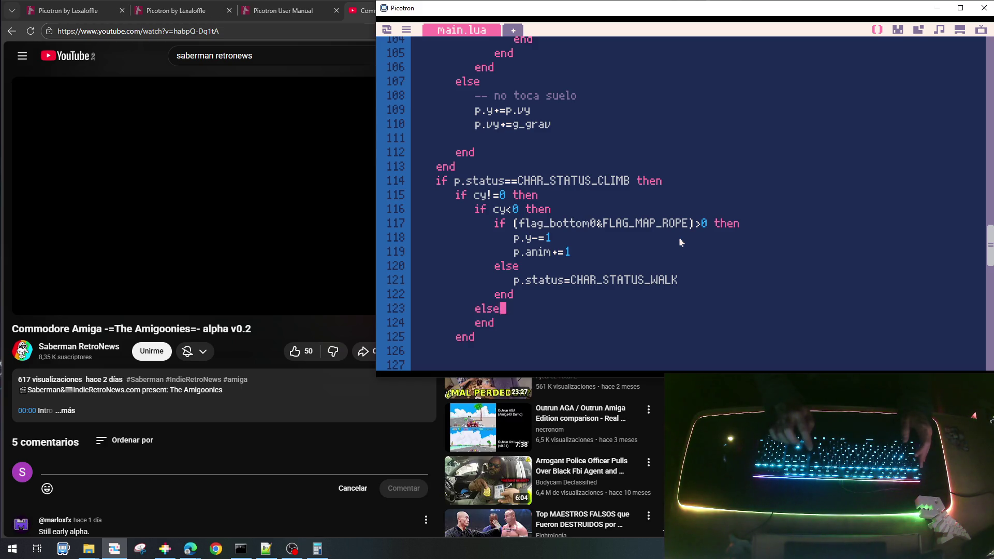
pyautogui.press('Return')
pyautogui.press('Up')
pyautogui.press('Up')
pyautogui.press('Up')
pyautogui.press('Home')
pyautogui.hotkey('shift', 'Down')
pyautogui.hotkey('shift', 'Down')
pyautogui.hotkey('shift', 'Down')
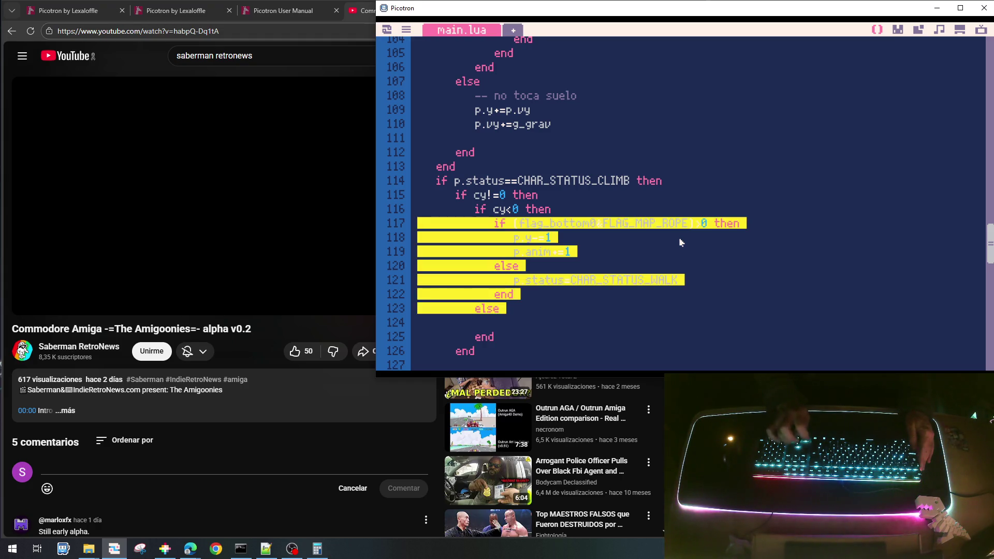
pyautogui.press('Right')
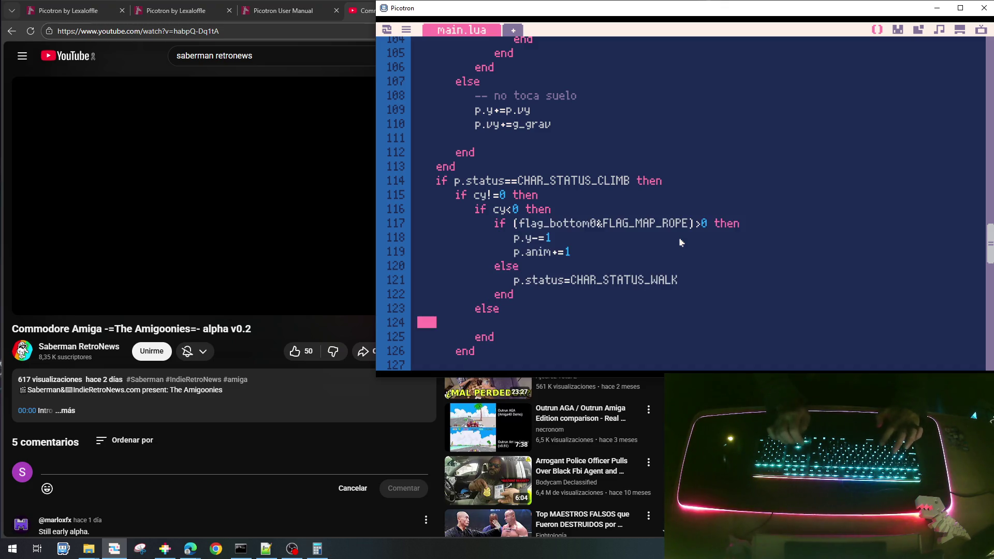
pyautogui.write('if (flag_bottom0&FLAG_MAP_ROPE)>0 then \t\t\t\t\tp.y-=1 \t\t\t\t\tp.anim+=1 \t\t\t\telse \t\t\t\t\tp.status=CHAR_STATUS_WALK \t\t\t\tend')
# - Change the pasted p.y-=1 to p.y+=1 so the player descends the rope
pyautogui.press('Up')
pyautogui.press('Up')
pyautogui.press('Up')
pyautogui.press('Up')
pyautogui.press('Up')
pyautogui.press('Right')
pyautogui.press('Right')
pyautogui.press('Right')
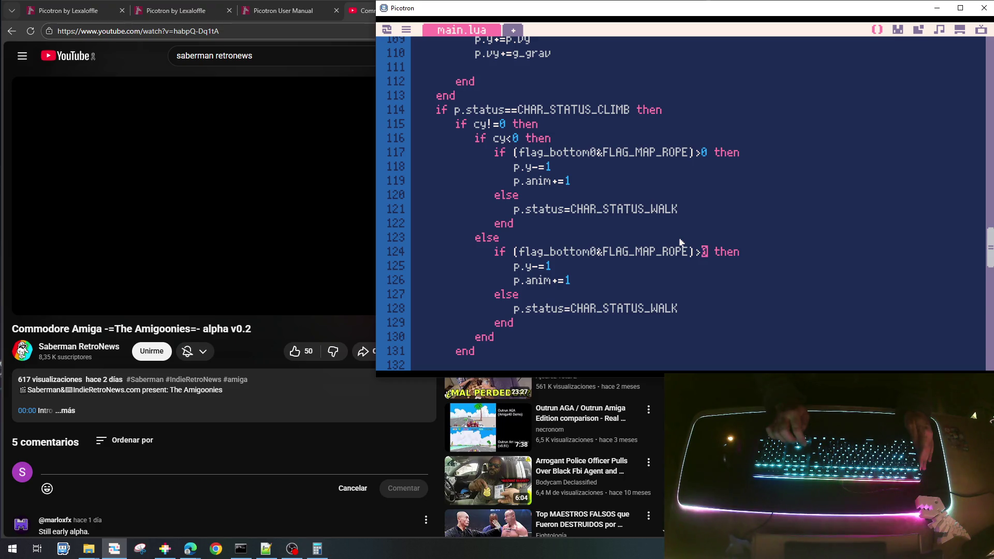
pyautogui.click(543, 270)
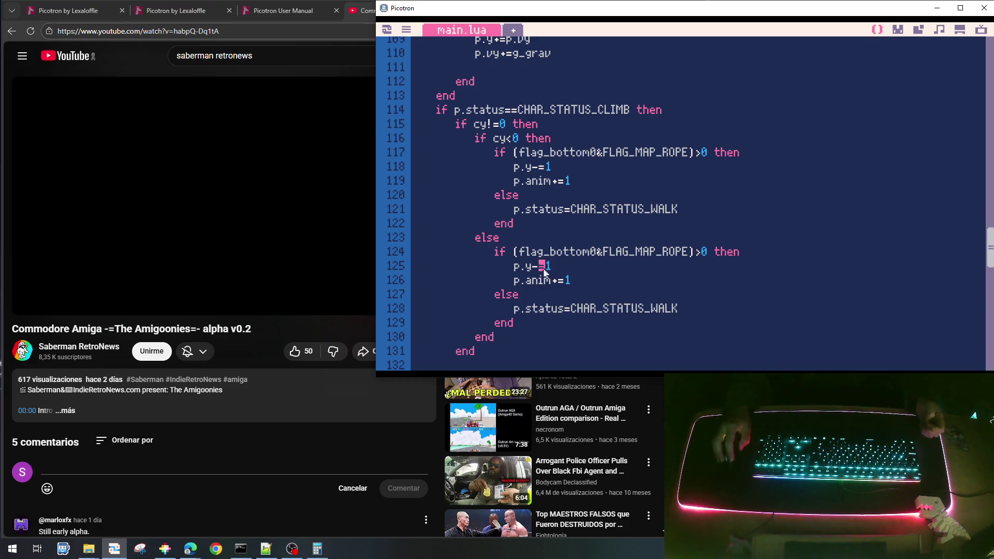
pyautogui.press('BackSpace')
pyautogui.write('+')
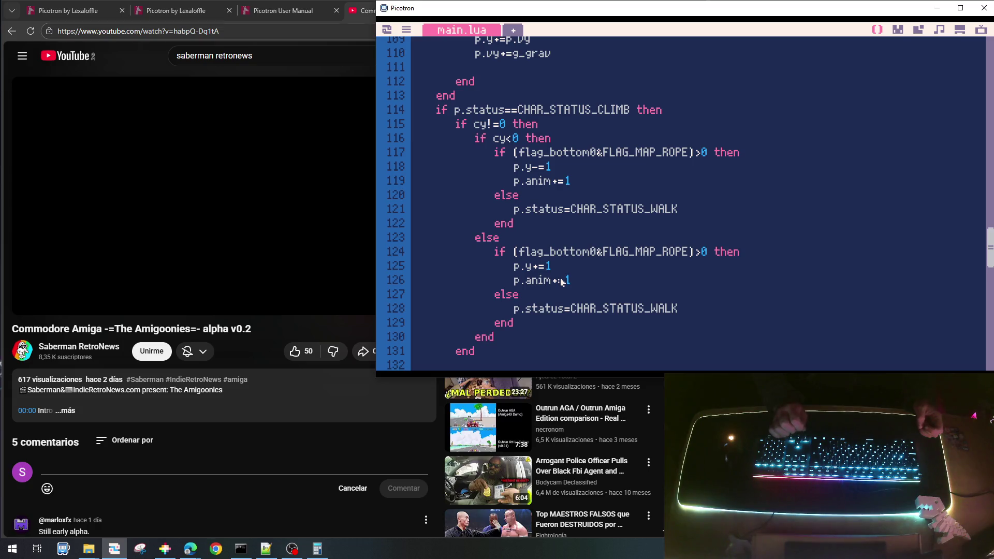
pyautogui.press('Up')
pyautogui.press('Up')
pyautogui.press('Up')
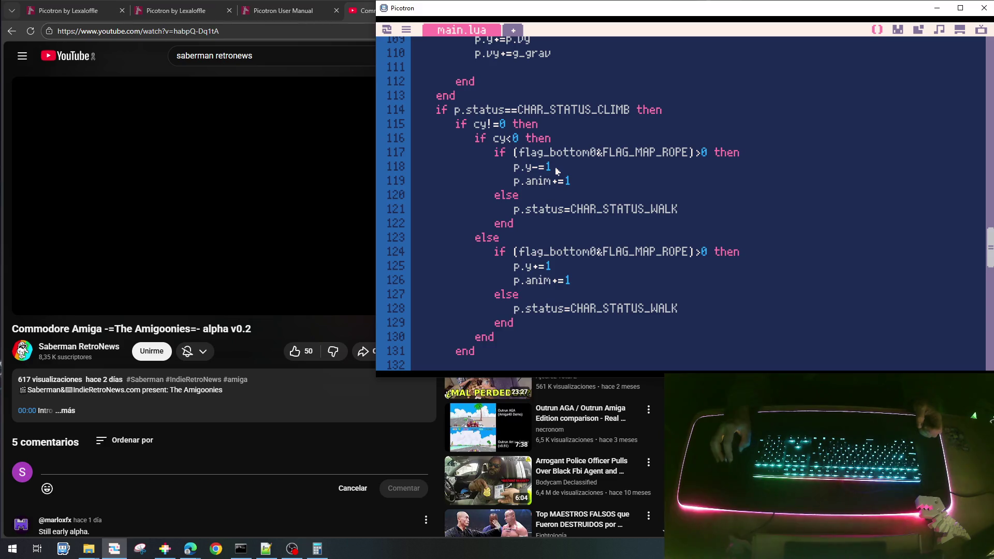
pyautogui.scroll(2, 587, 206)
# - Delete the leftover FLAG_MAP_SOLID ground-touch if-block and its blank lines
pyautogui.scroll(-3, 595, 221)
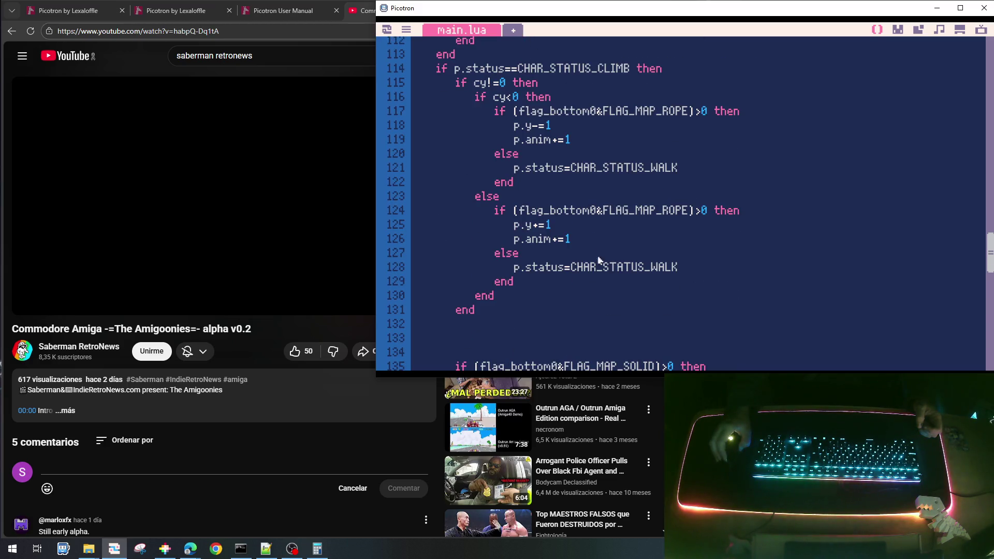
pyautogui.scroll(4, 570, 273)
pyautogui.scroll(-7, 567, 285)
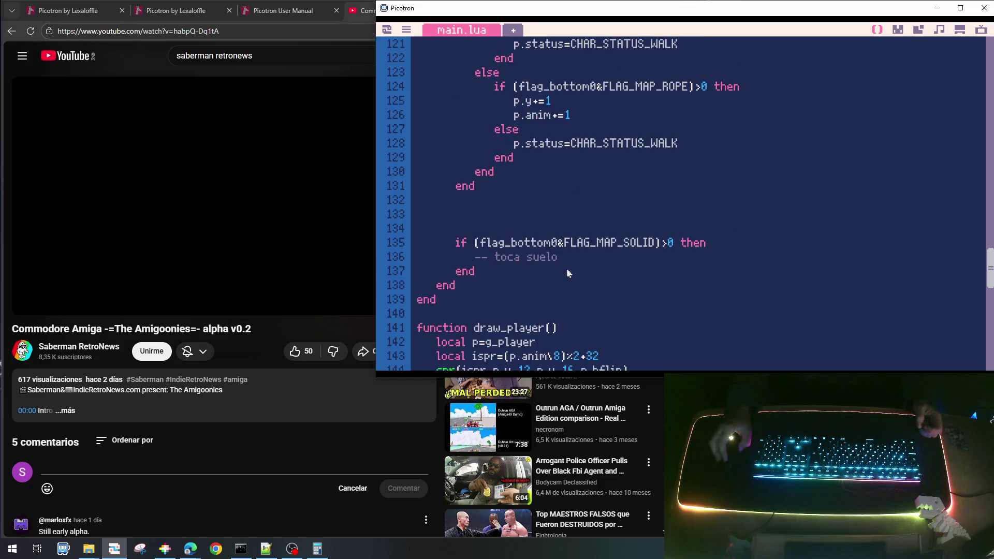
pyautogui.scroll(1, 591, 267)
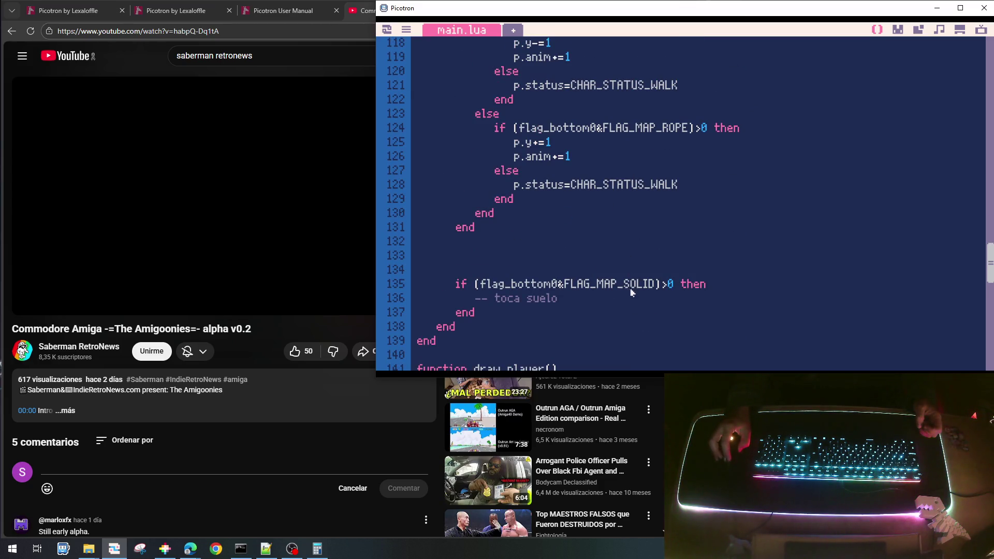
pyautogui.click(659, 271)
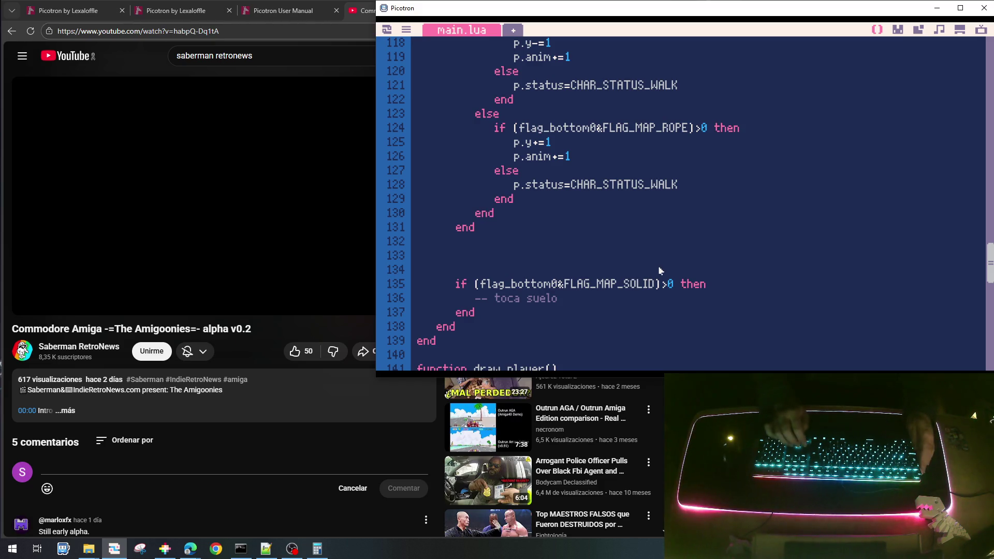
pyautogui.hotkey('shift', 'Down')
pyautogui.hotkey('shift', 'Down')
pyautogui.hotkey('shift', 'Down')
pyautogui.press('Delete')
pyautogui.press('Up')
pyautogui.press('Up')
pyautogui.hotkey('shift', 'Down')
pyautogui.hotkey('shift', 'Down')
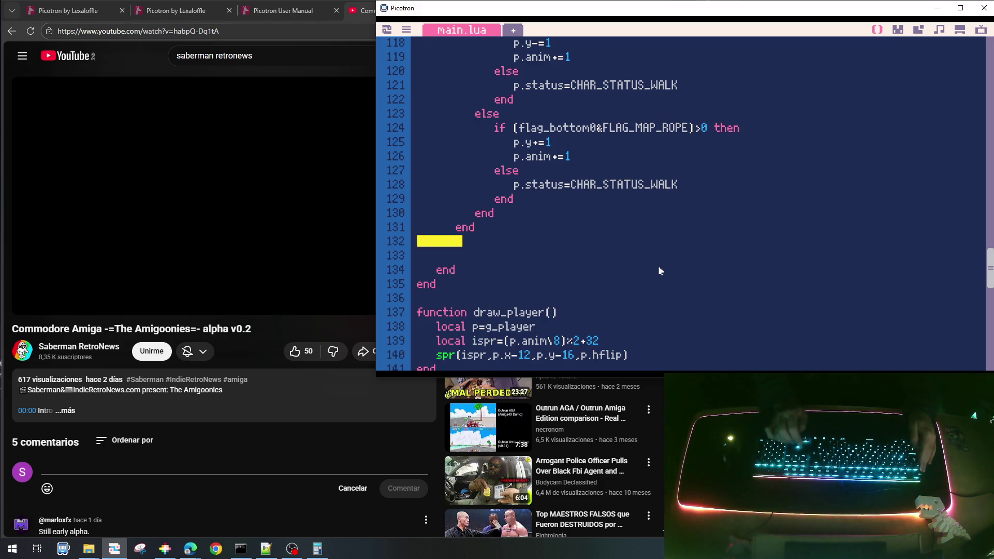
pyautogui.press('Delete')
# - Review update_player and save the cart as goonies_lite_001.p64
pyautogui.scroll(10, 660, 272)
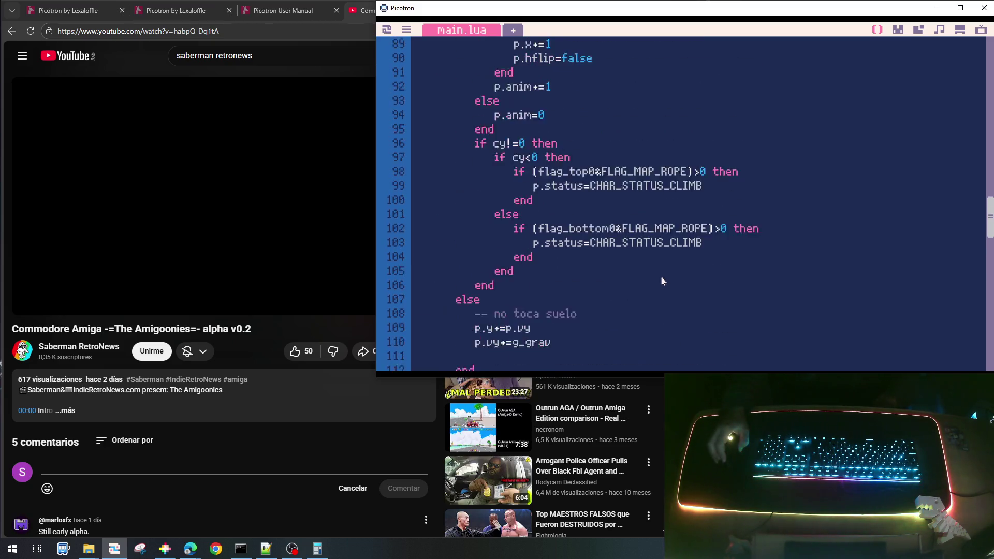
pyautogui.scroll(8, 663, 281)
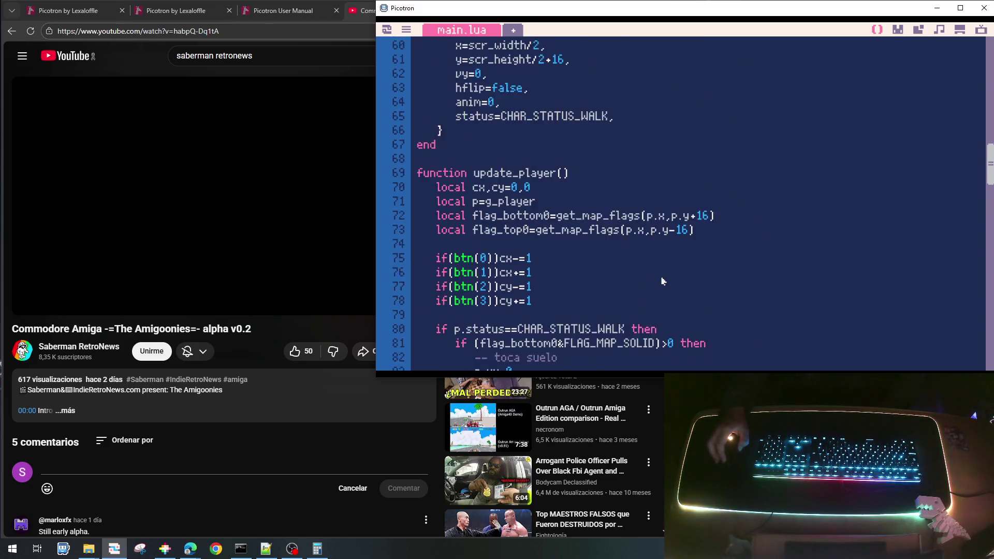
pyautogui.scroll(-7, 663, 282)
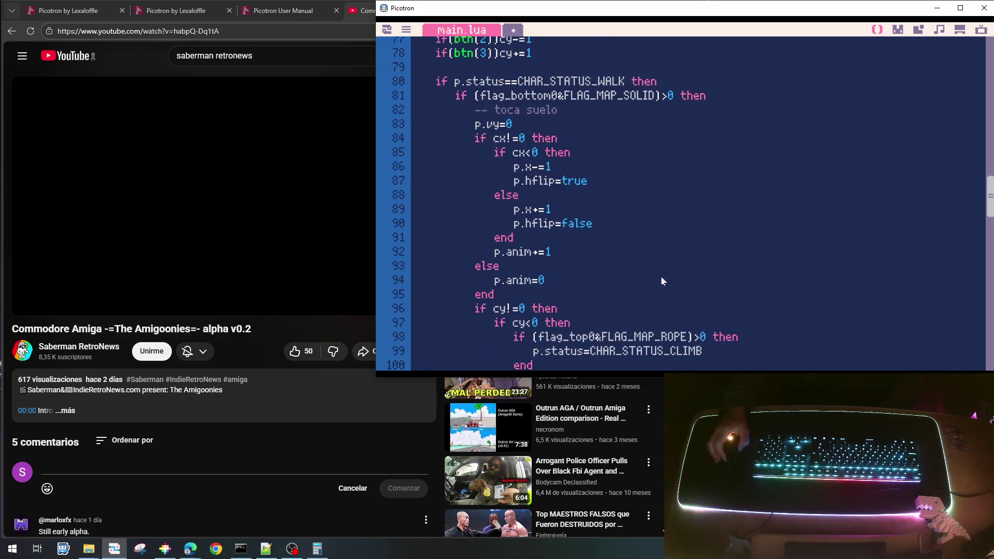
pyautogui.scroll(-3, 662, 281)
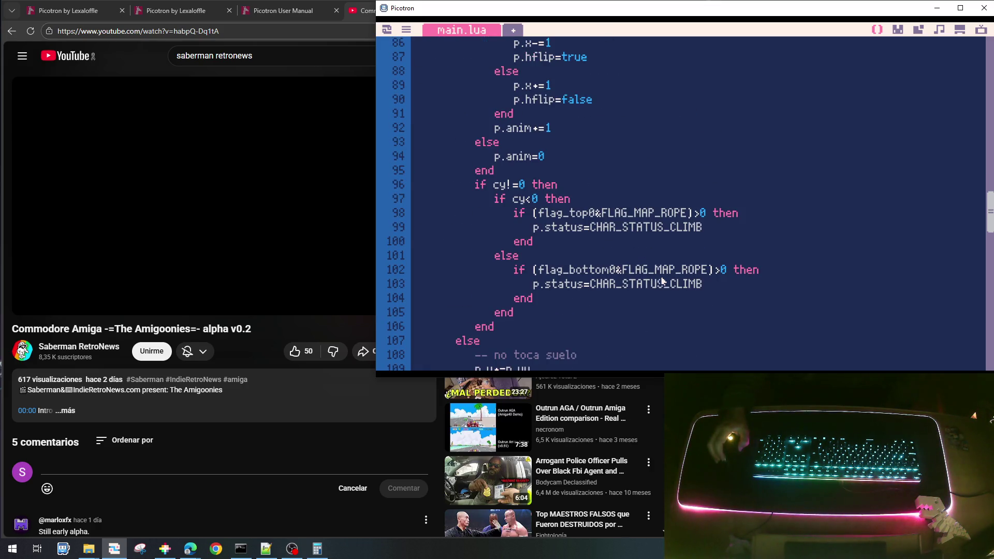
pyautogui.scroll(-1, 663, 281)
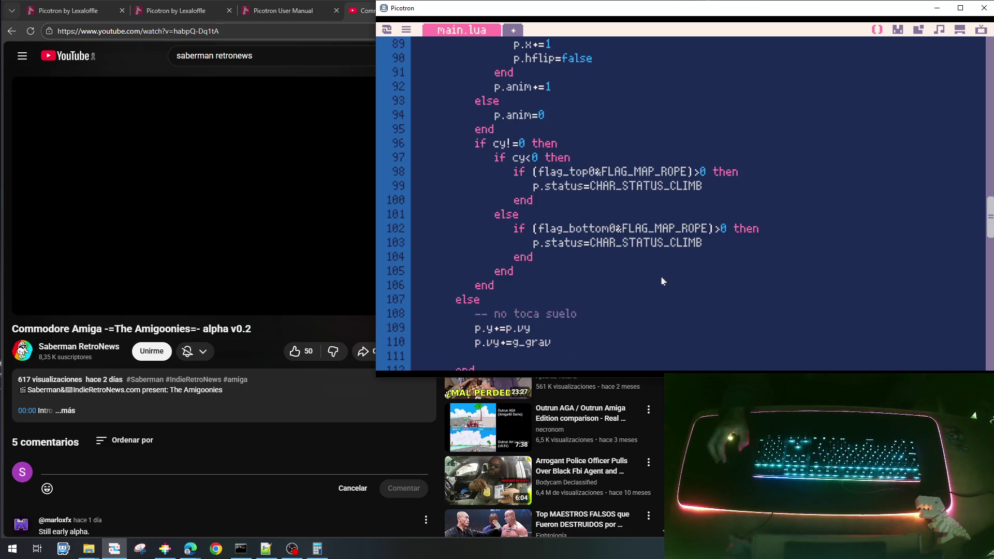
pyautogui.scroll(-5, 662, 281)
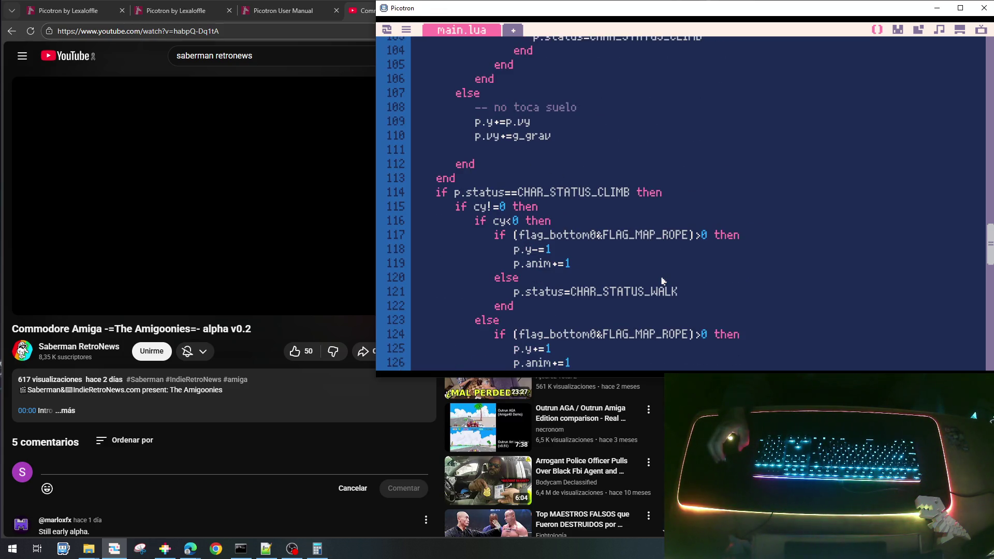
pyautogui.hotkey('ctrl', 's')
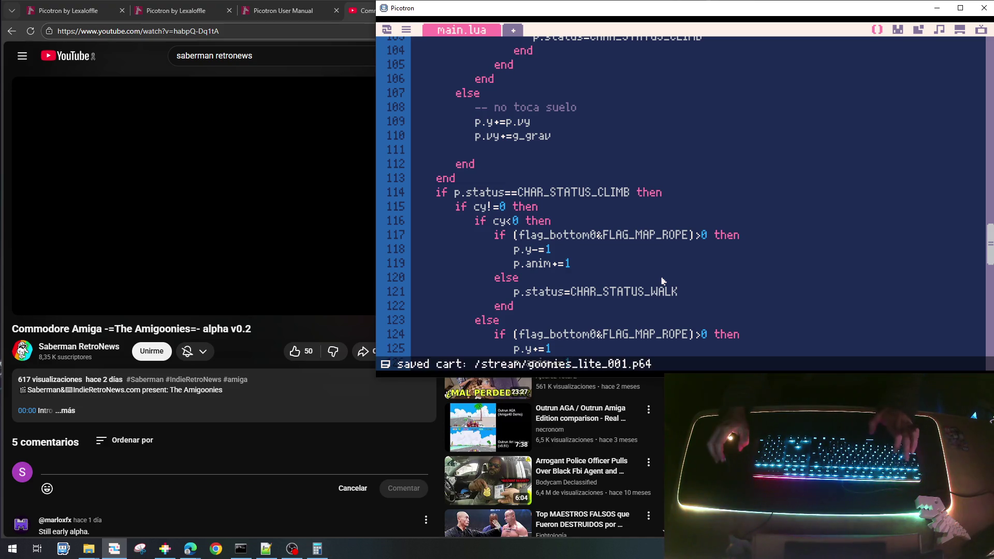
# - Run the cart, walk the kid right onto the rope, climb down to the lower floor, then exit
pyautogui.hotkey('ctrl', 'r')
pyautogui.press('Right')
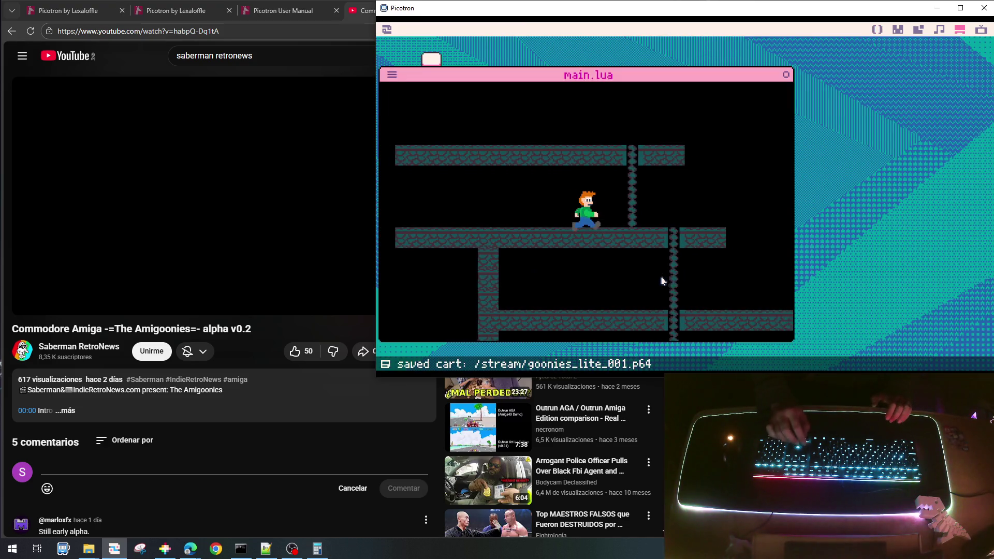
pyautogui.press('Right')
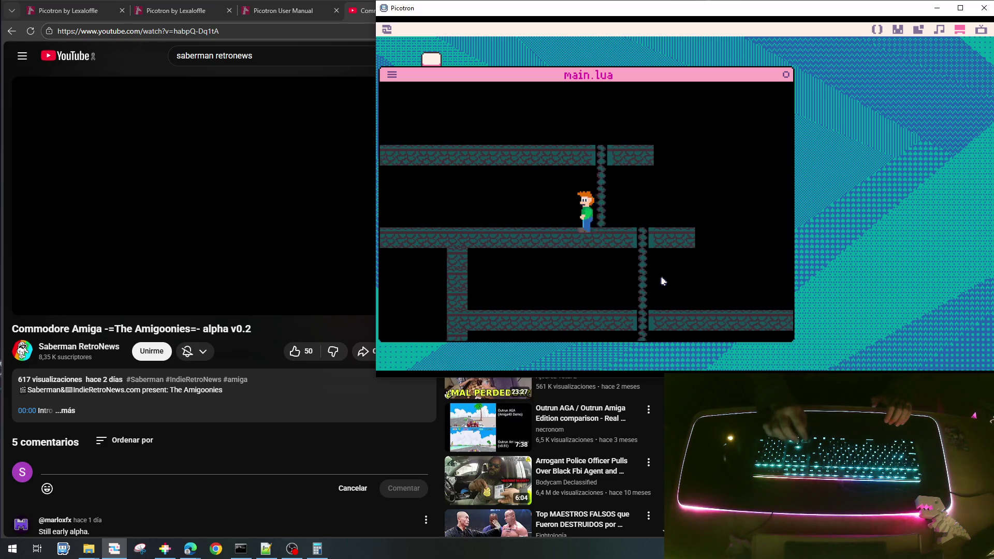
pyautogui.press('Right')
pyautogui.press('Down')
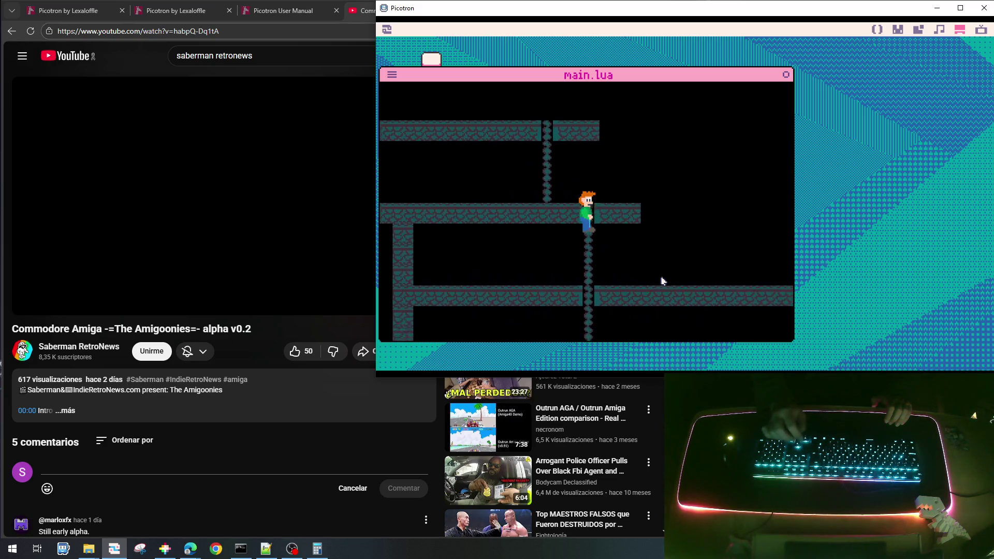
pyautogui.press('Down')
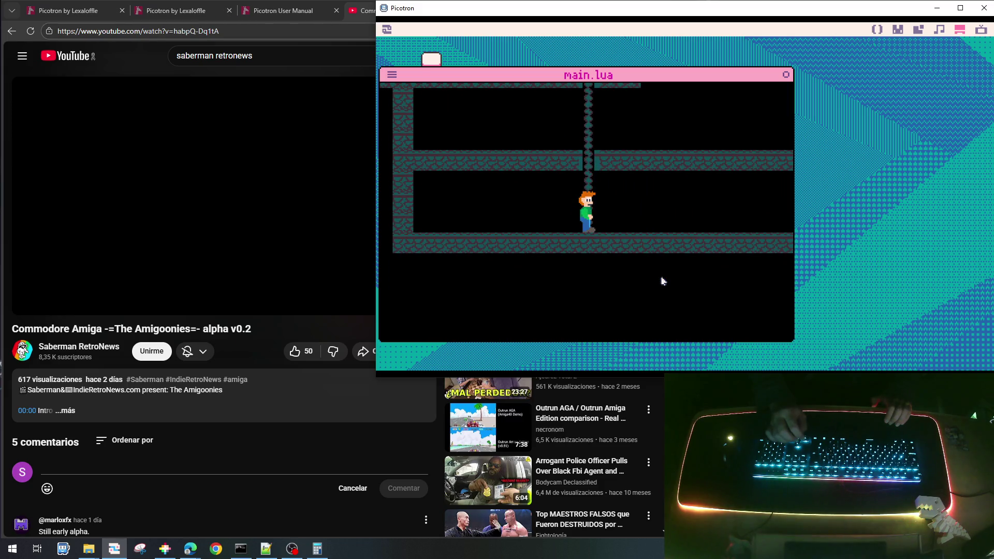
pyautogui.press('Left')
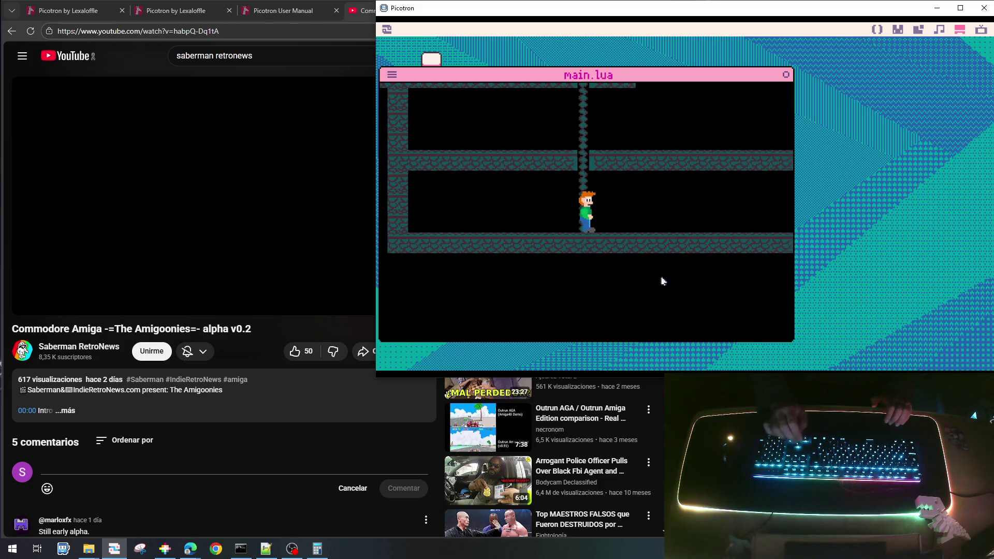
pyautogui.press('Left')
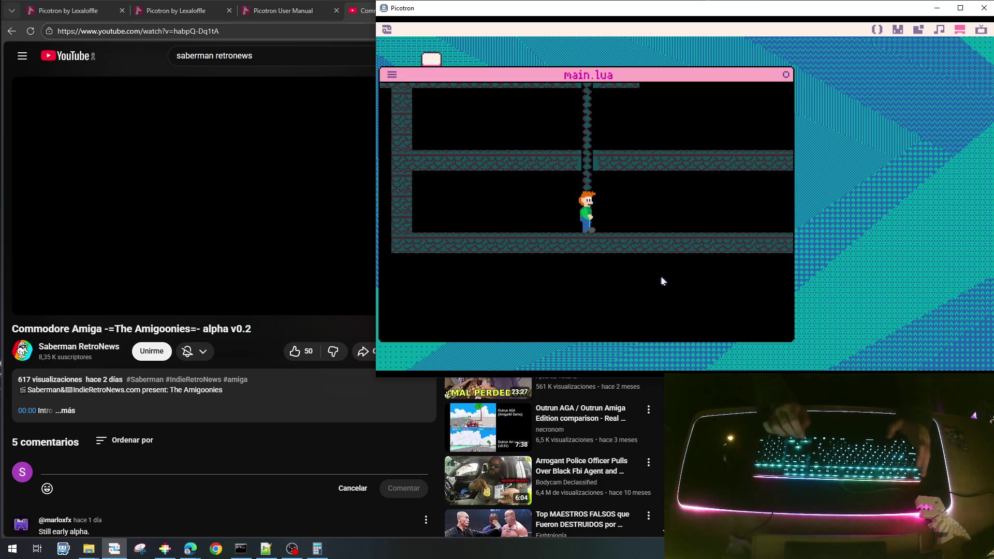
pyautogui.press('Escape')
pyautogui.scroll(5, 622, 252)
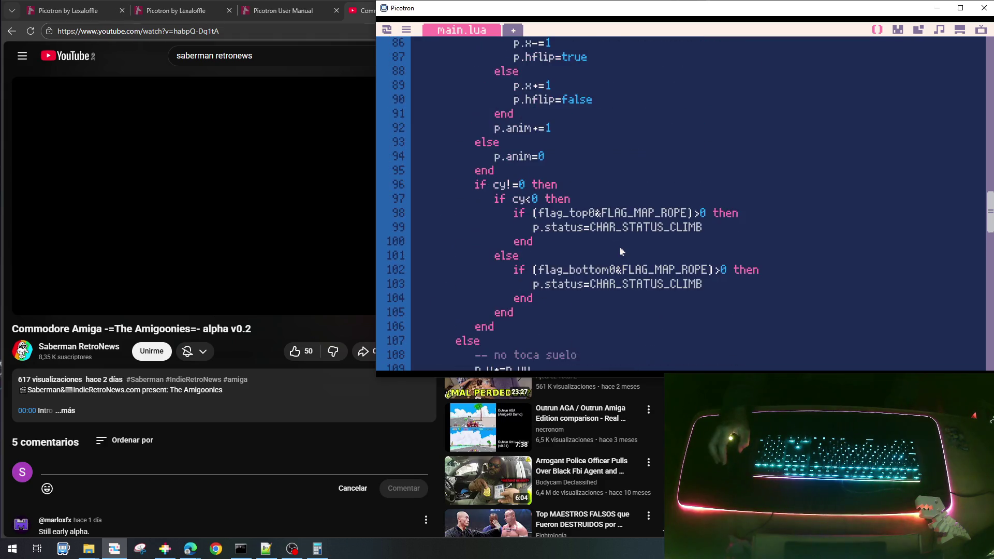
# - Inspect the top rope check on lines 98–99
pyautogui.scroll(-2, 622, 252)
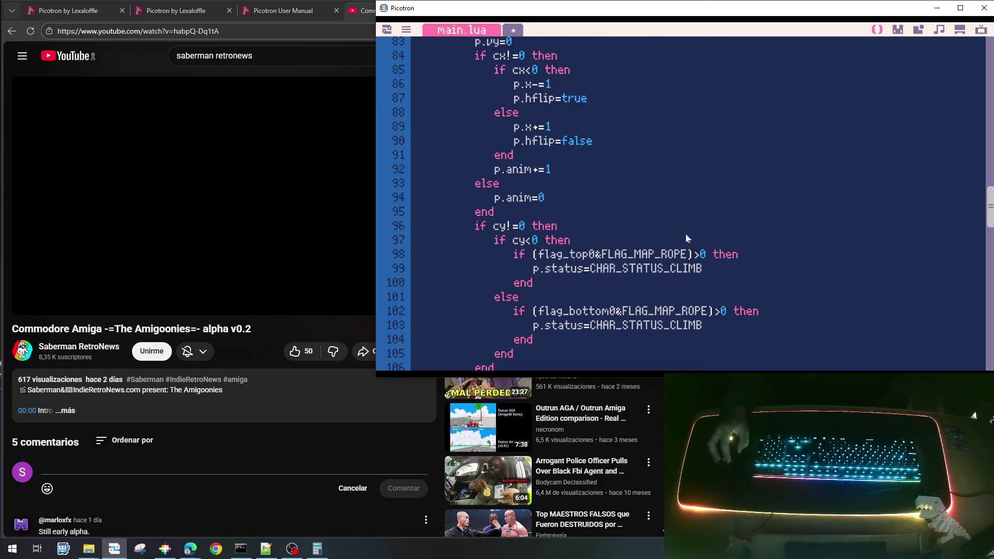
pyautogui.scroll(4, 683, 233)
pyautogui.scroll(-4, 682, 233)
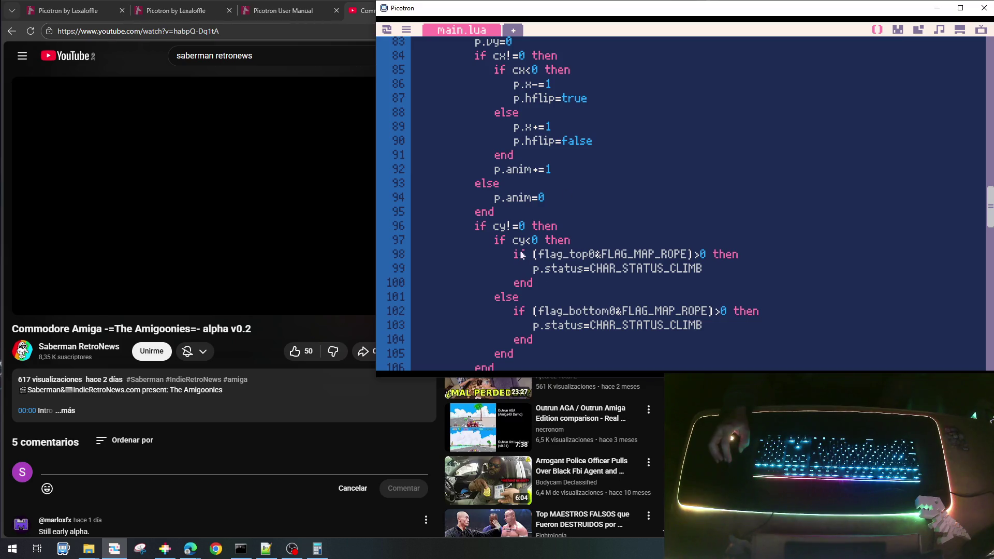
pyautogui.moveTo(524, 257); pyautogui.dragTo(650, 266)
pyautogui.click(724, 247)
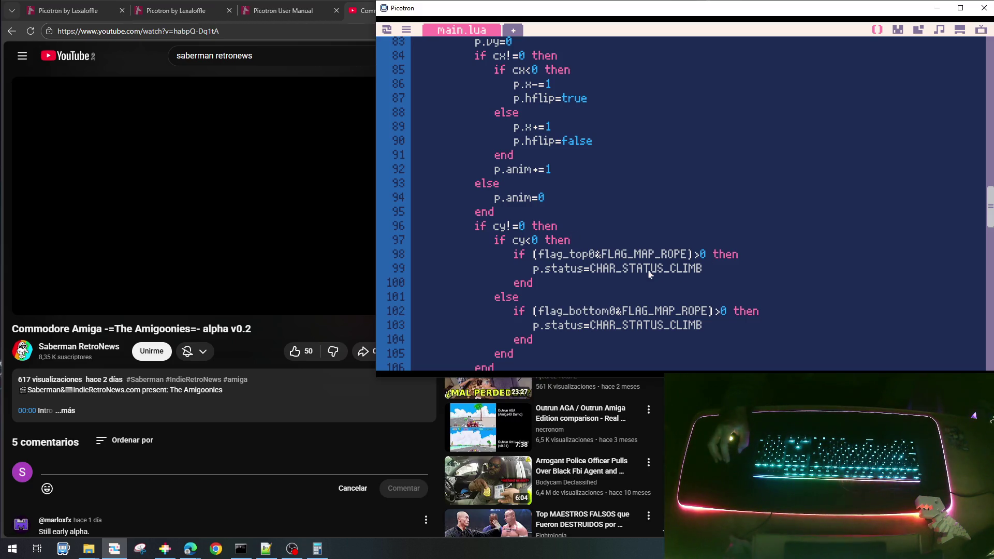
# - Change flag_bottom0 to flag_top0 in line 117's check, then save and run the cart
pyautogui.scroll(-2, 649, 272)
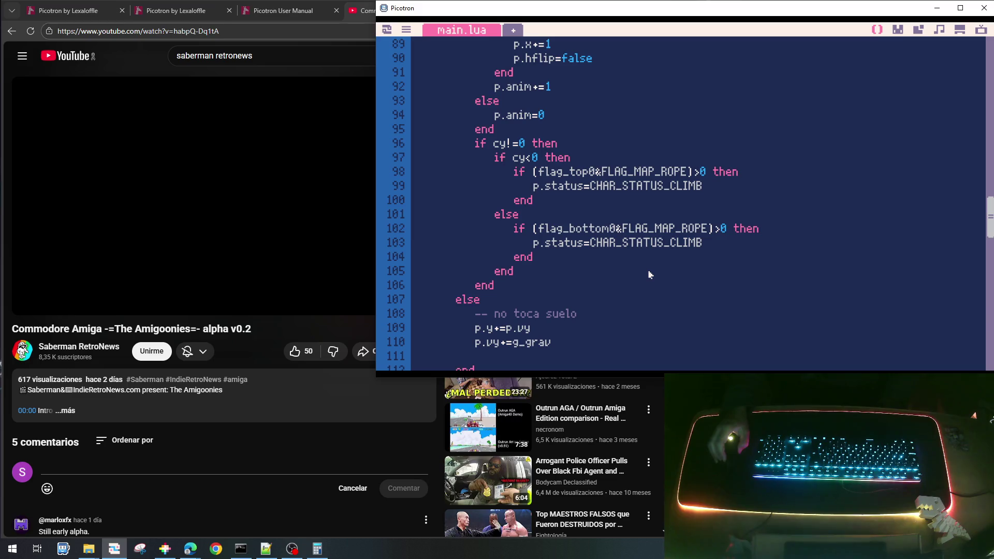
pyautogui.scroll(-1, 649, 274)
pyautogui.scroll(-1, 651, 275)
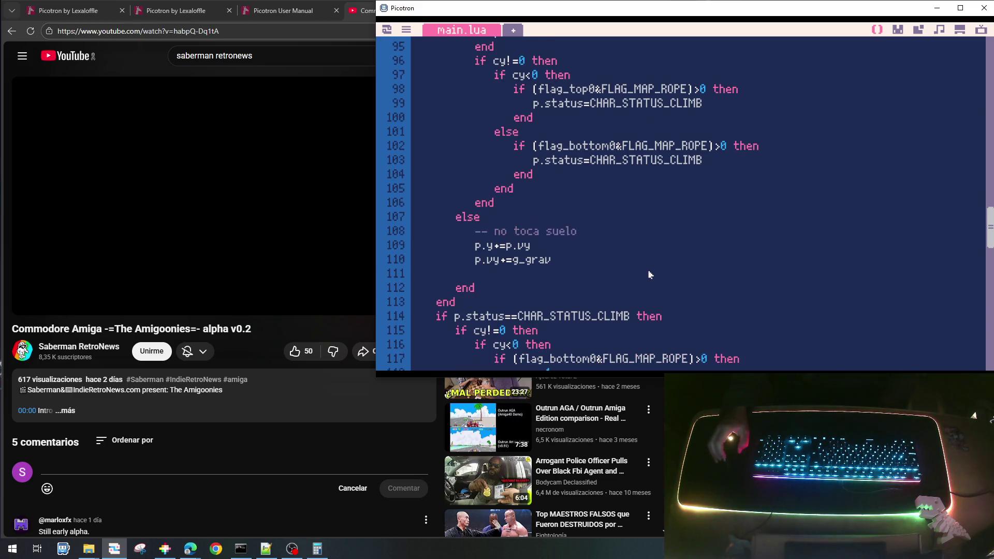
pyautogui.scroll(-1, 649, 273)
pyautogui.scroll(3, 649, 270)
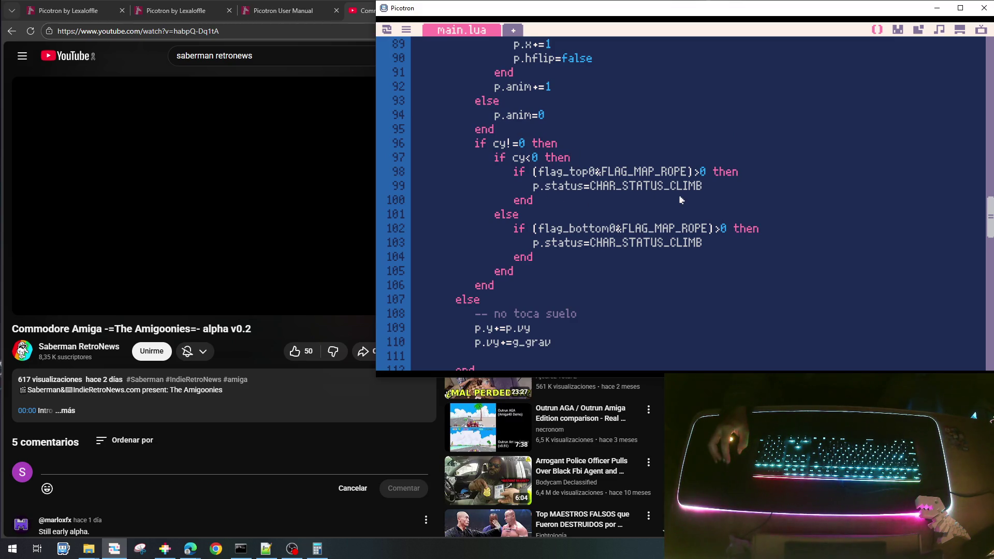
pyautogui.scroll(-4, 673, 210)
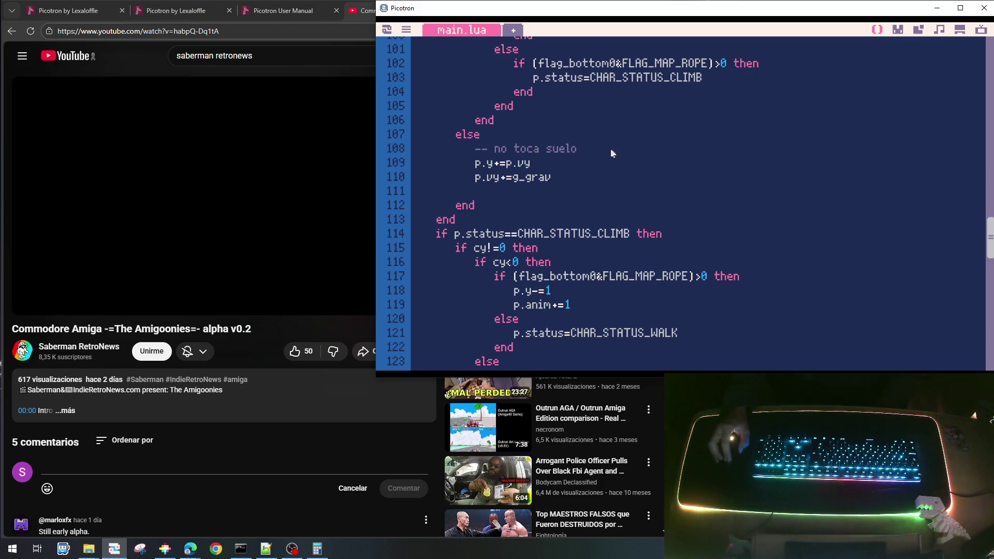
pyautogui.scroll(4, 610, 148)
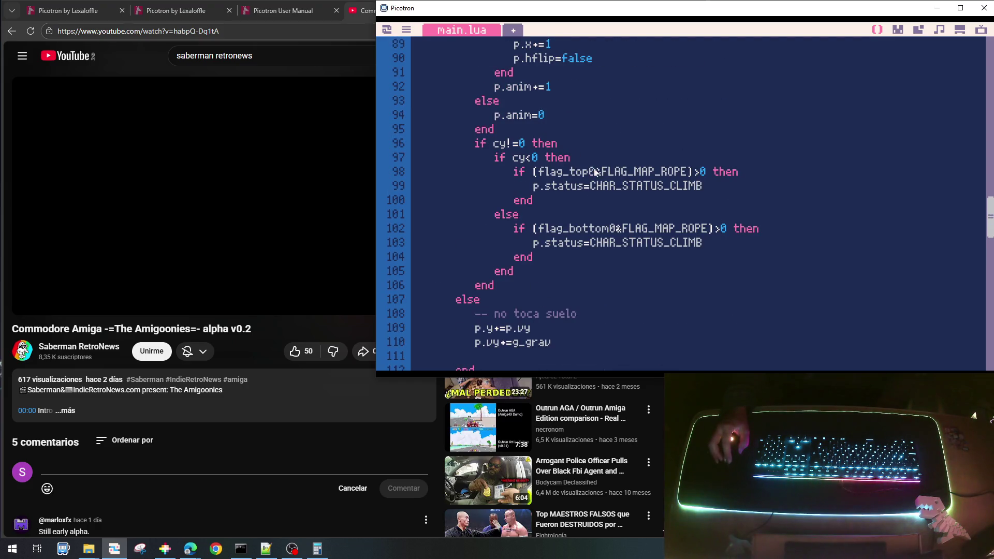
pyautogui.scroll(-5, 595, 173)
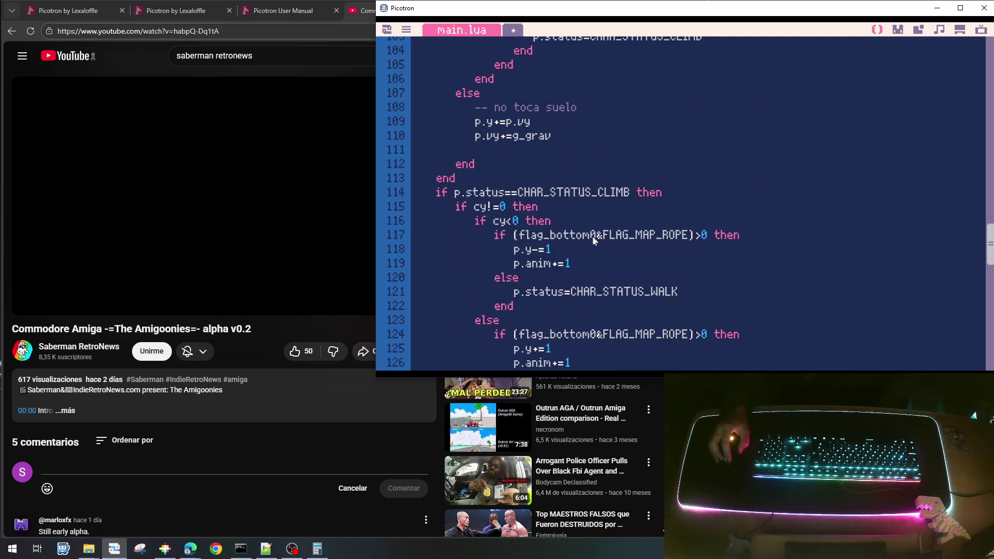
pyautogui.moveTo(594, 238); pyautogui.dragTo(556, 236)
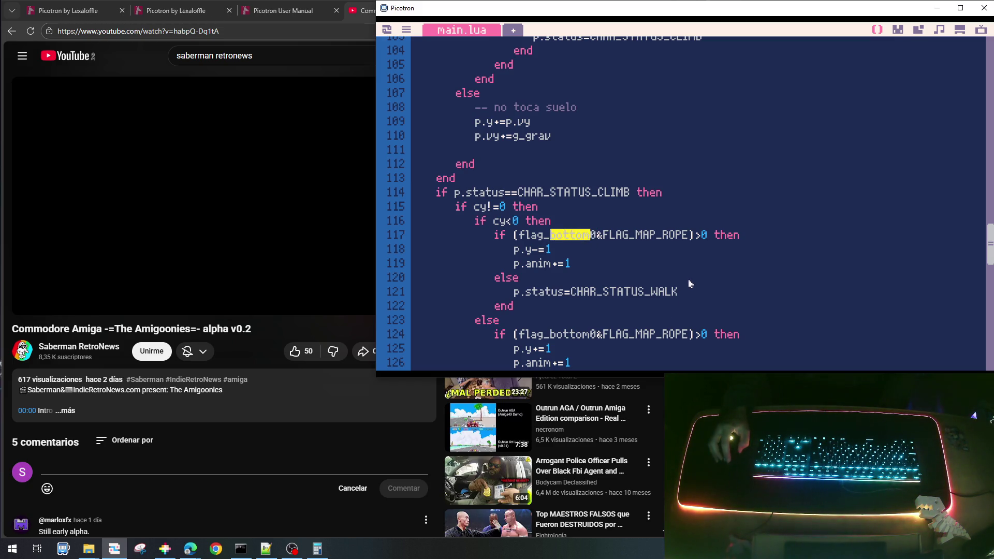
pyautogui.write('top')
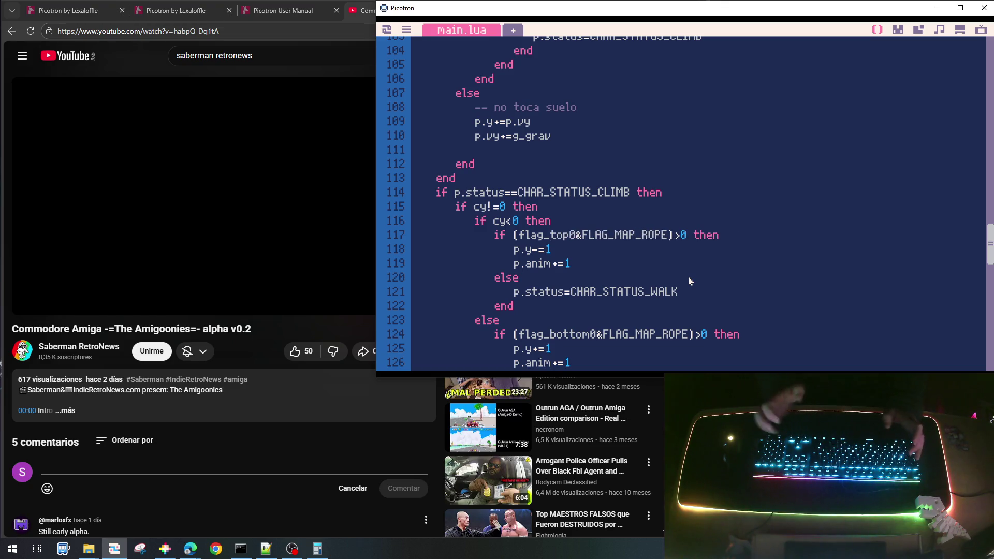
pyautogui.hotkey('ctrl', 's')
pyautogui.hotkey('ctrl', 'r')
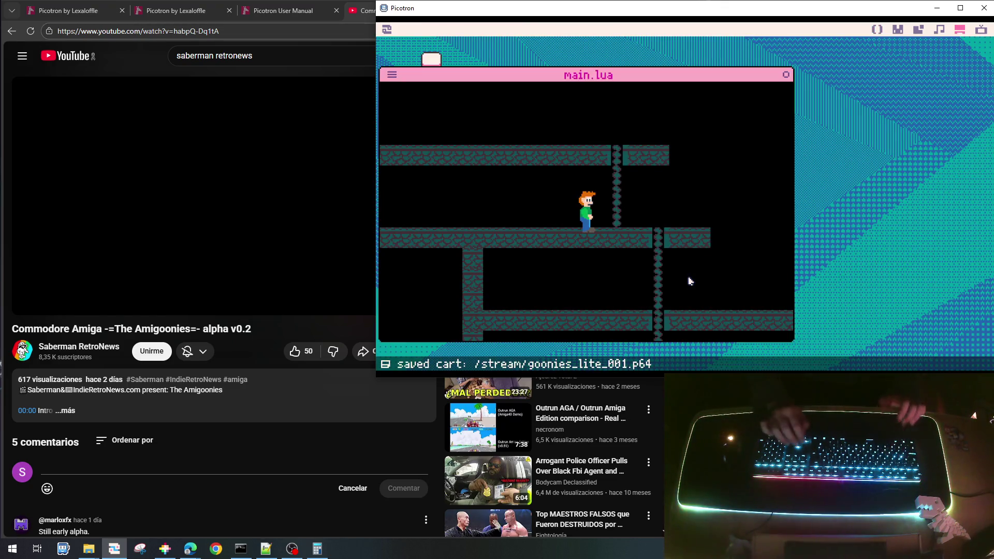
# - Walk right to the rope, climb down and up between floors repeatedly, then stop the game
pyautogui.press('Right')
pyautogui.press('Down')
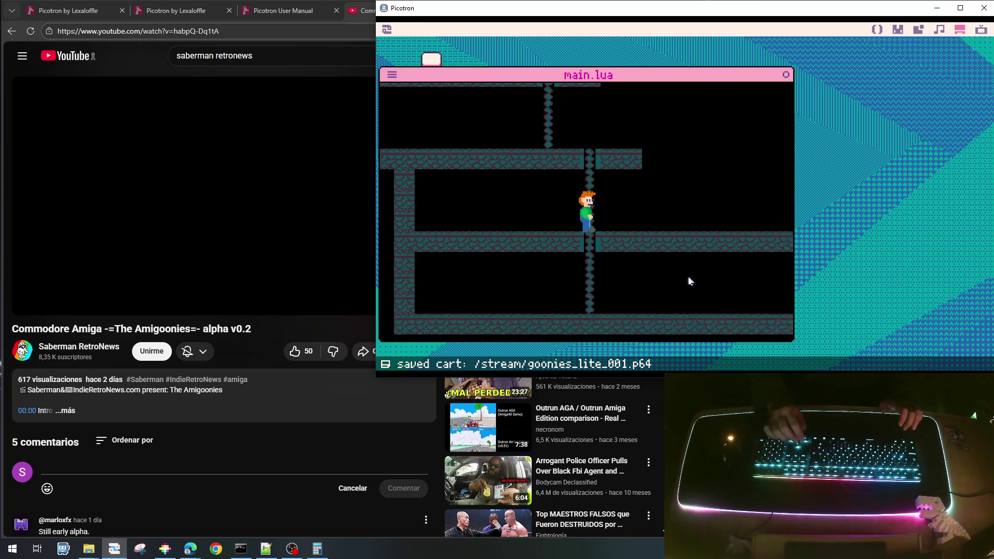
pyautogui.press('Up')
pyautogui.press('Down')
pyautogui.press('Up')
pyautogui.press('Down')
pyautogui.press('Up')
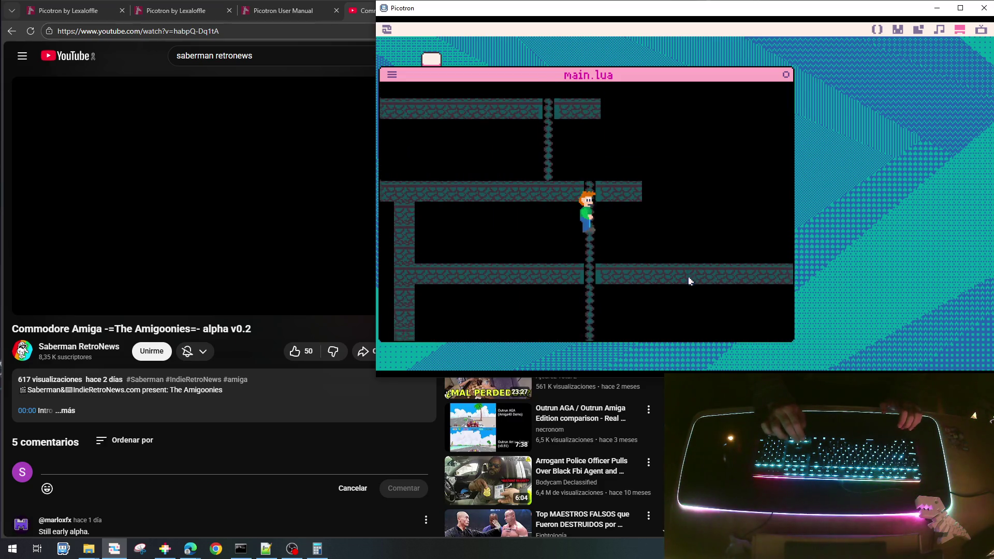
pyautogui.press('Down')
pyautogui.press('Down')
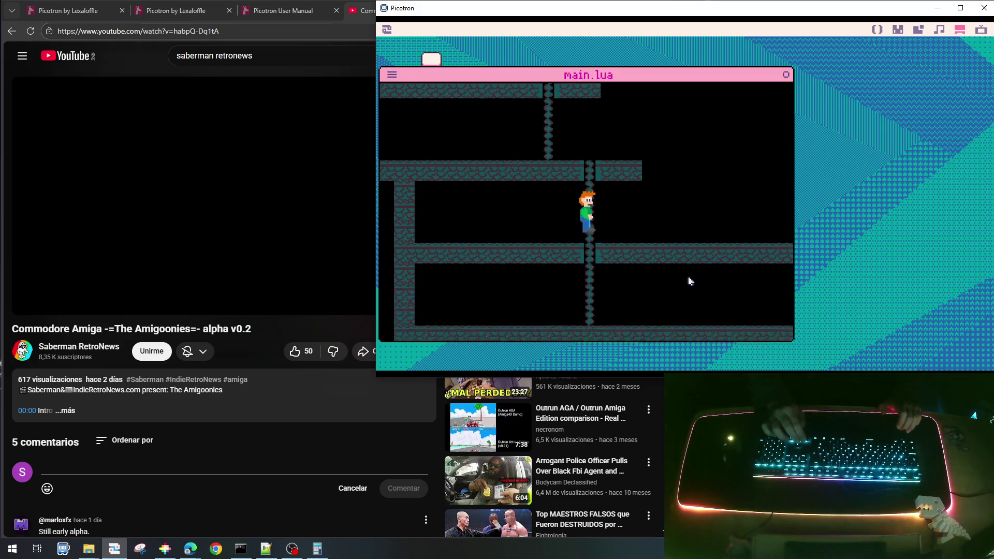
pyautogui.press('Escape')
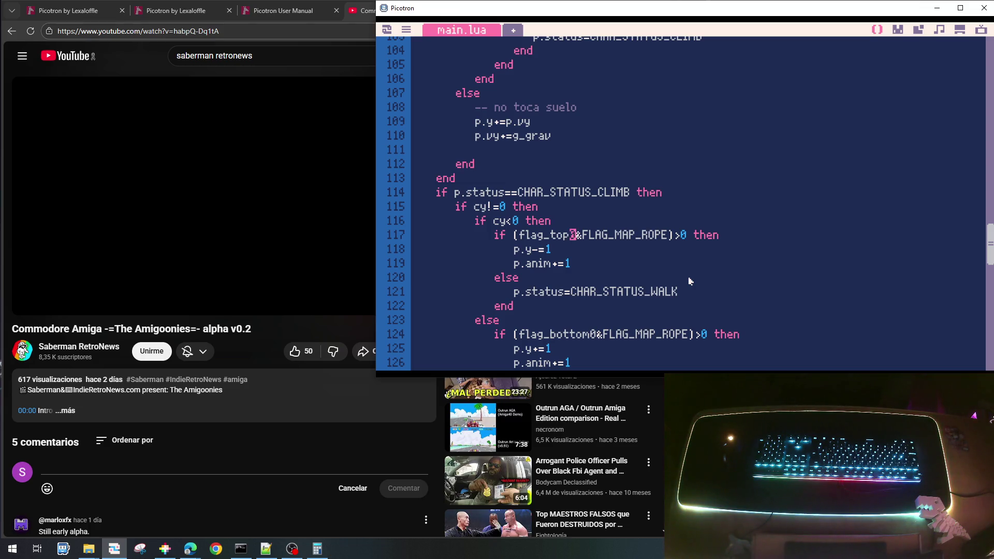
# - Restore flag_bottom0 in line 117's climb check
pyautogui.press('BackSpace')
pyautogui.press('BackSpace')
pyautogui.press('BackSpace')
pyautogui.write('bottom')
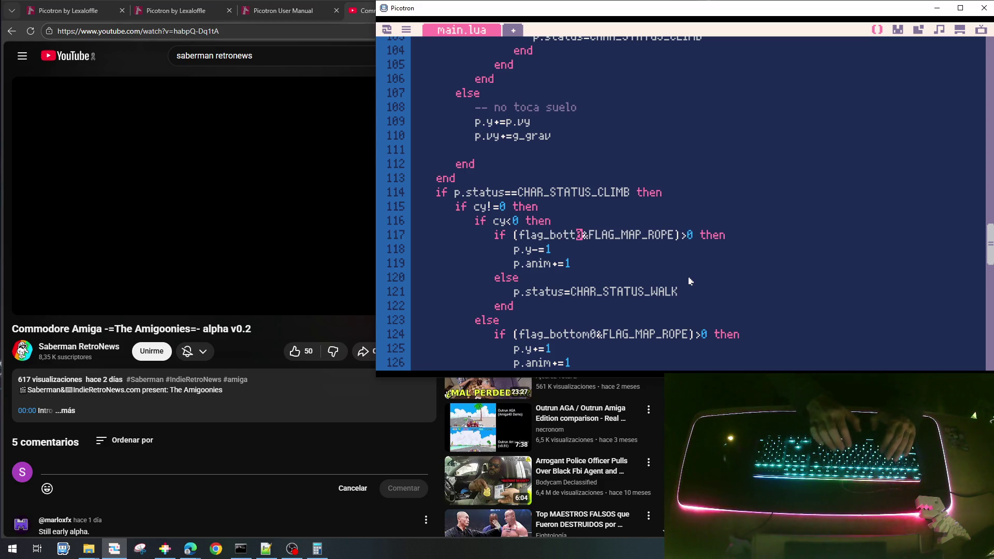
pyautogui.scroll(3, 753, 151)
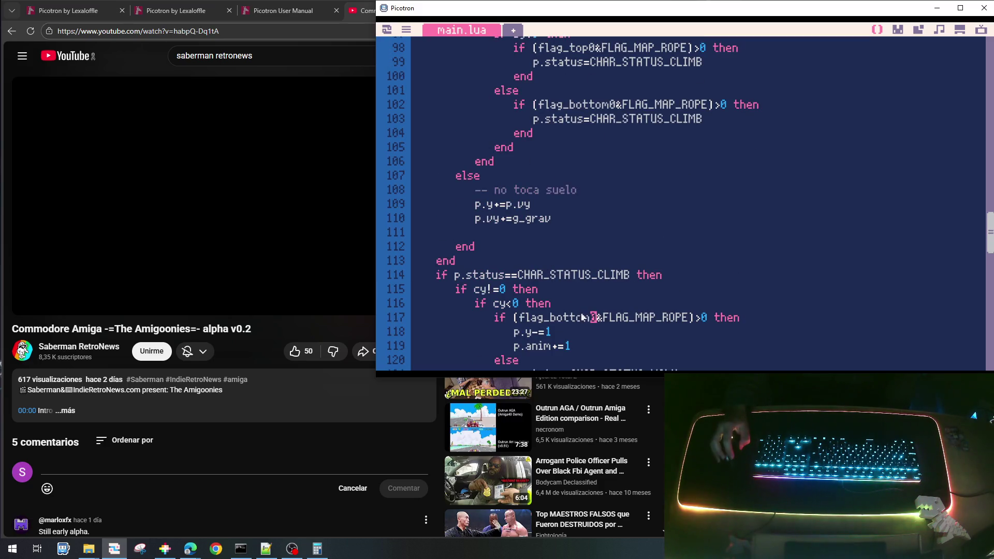
pyautogui.scroll(1, 642, 239)
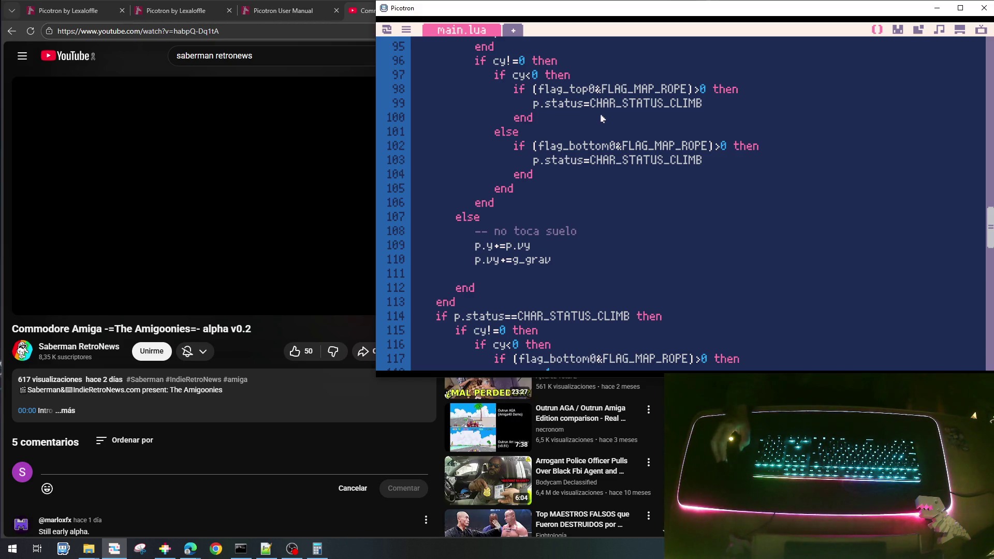
# - Add p.y-=1 after line 99 and p.y+=1 after line 104, then save and run
pyautogui.click(723, 110)
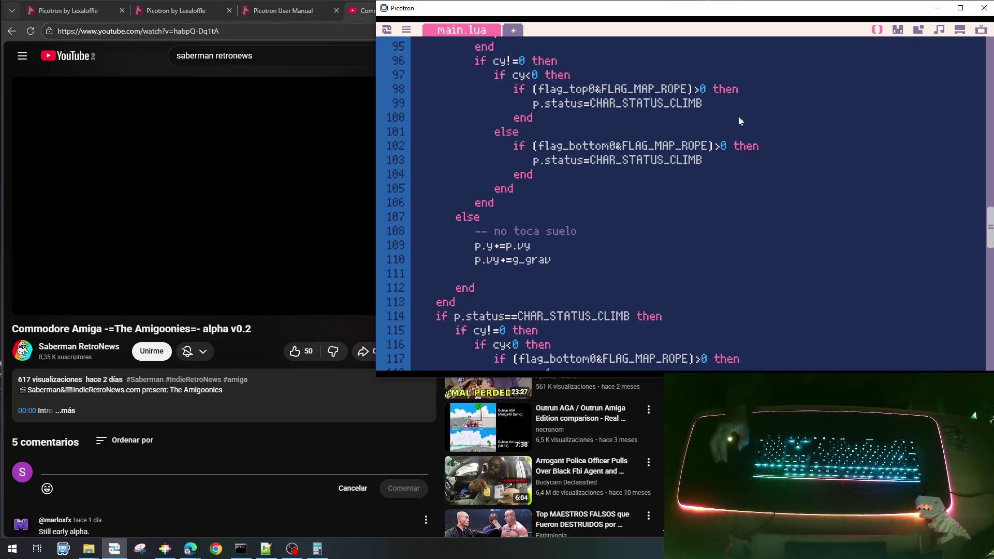
pyautogui.press('Return')
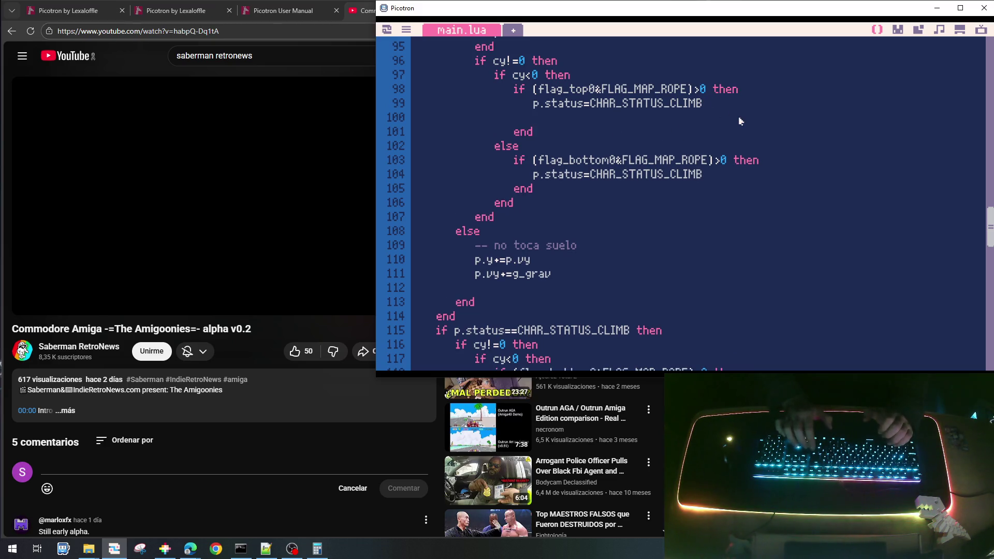
pyautogui.write('p.')
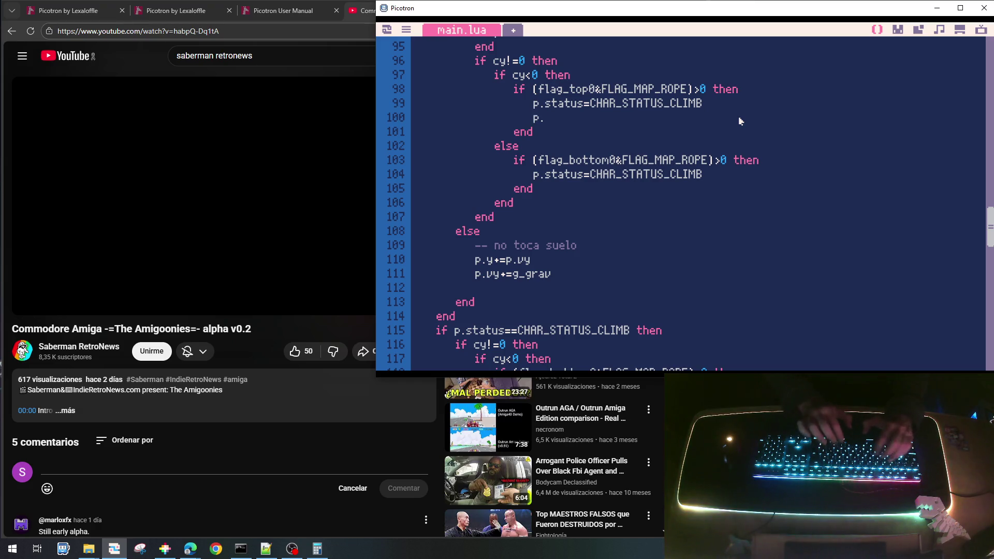
pyautogui.write('y-=1')
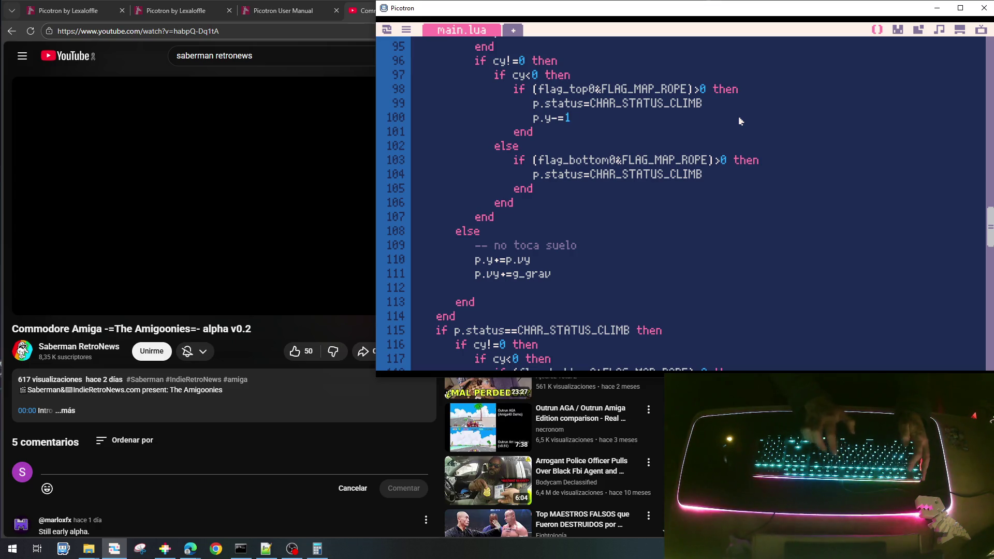
pyautogui.press('Down')
pyautogui.press('Down')
pyautogui.press('Down')
pyautogui.press('End')
pyautogui.press('Return')
pyautogui.write('p.y+=1')
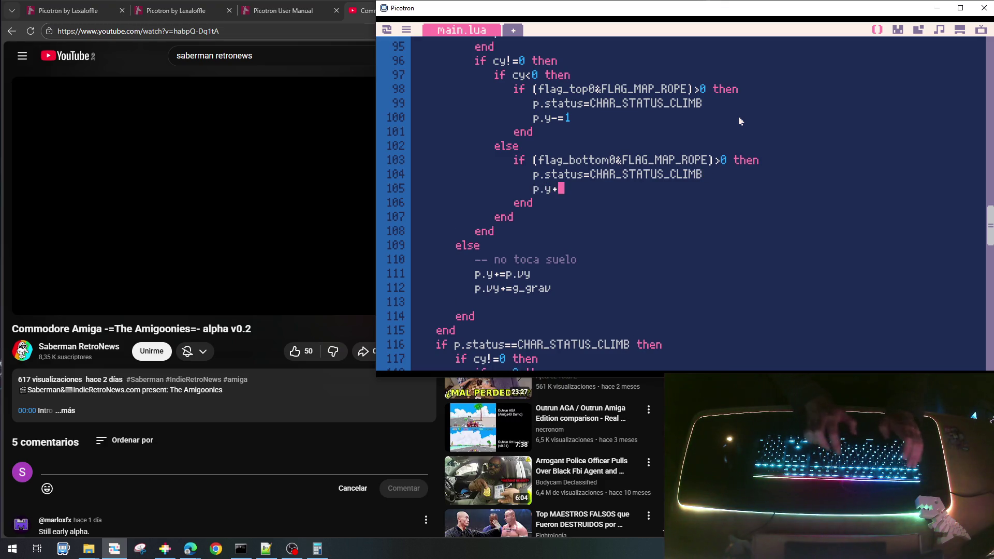
pyautogui.hotkey('ctrl', 's')
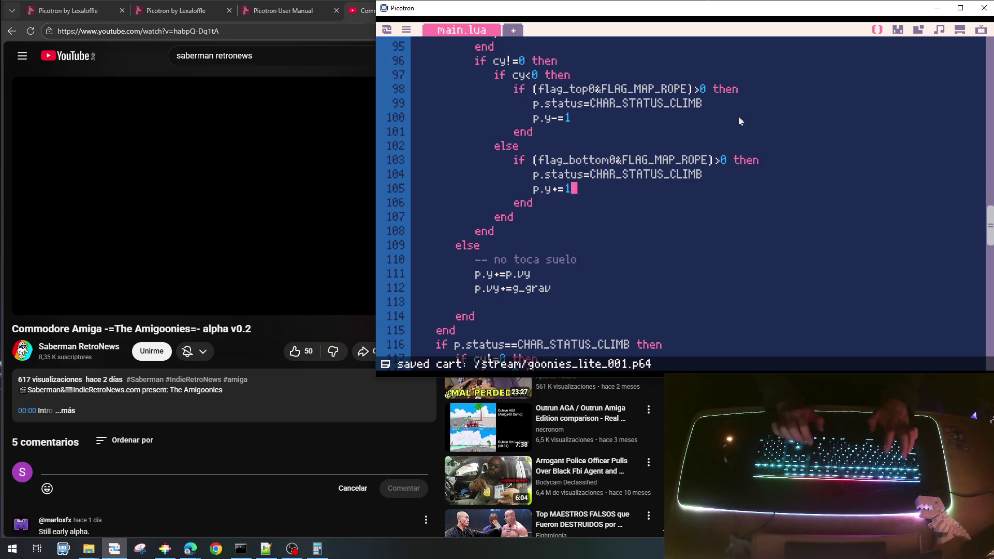
pyautogui.hotkey('ctrl', 'r')
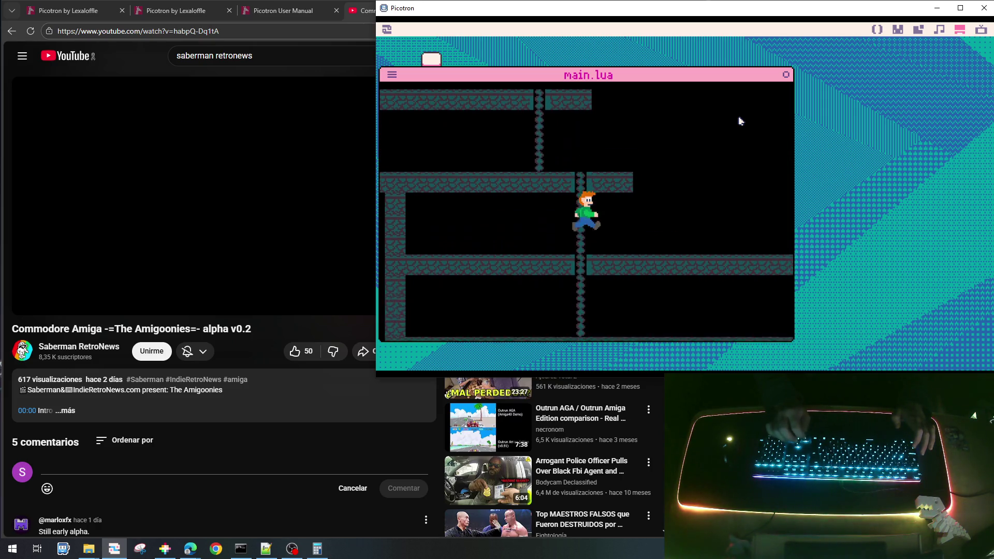
# - Walk the kid left, then right onto the rope, climb down, and stop the game
pyautogui.press('Left')
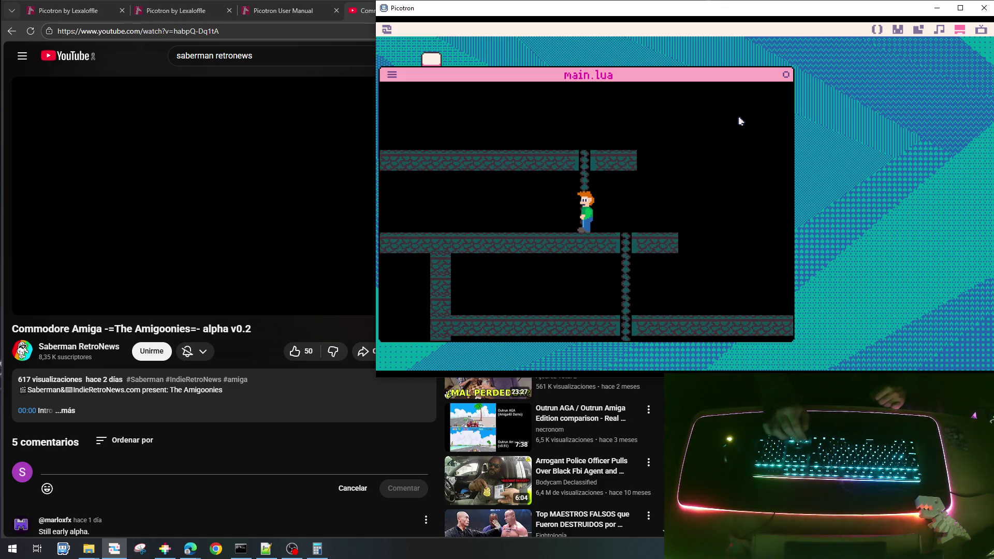
pyautogui.press('Right')
pyautogui.press('Down')
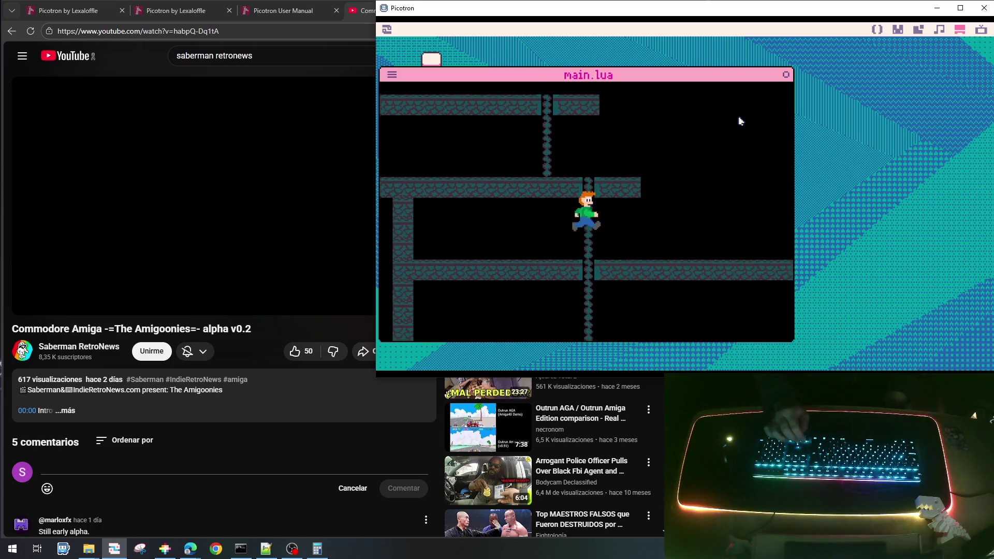
pyautogui.press('Left')
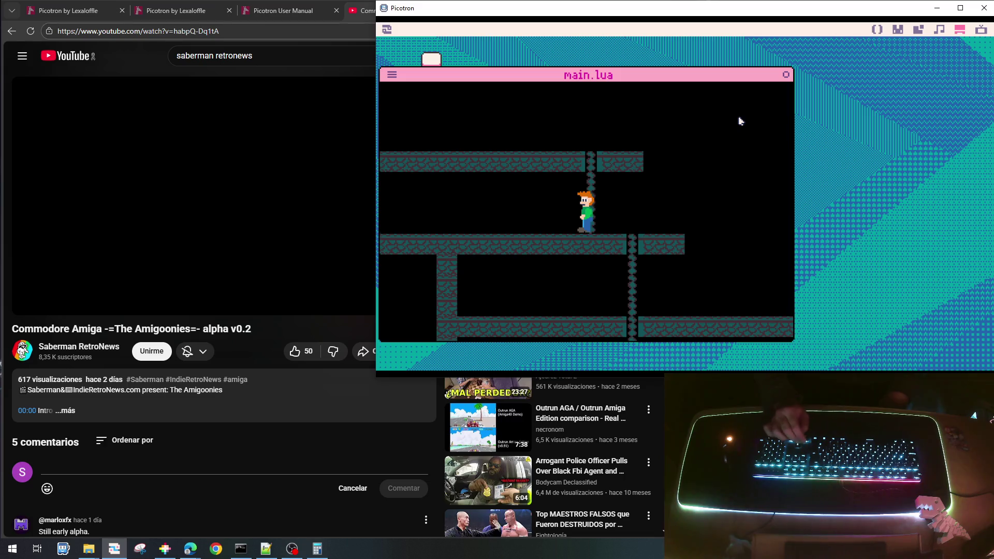
pyautogui.press('Escape')
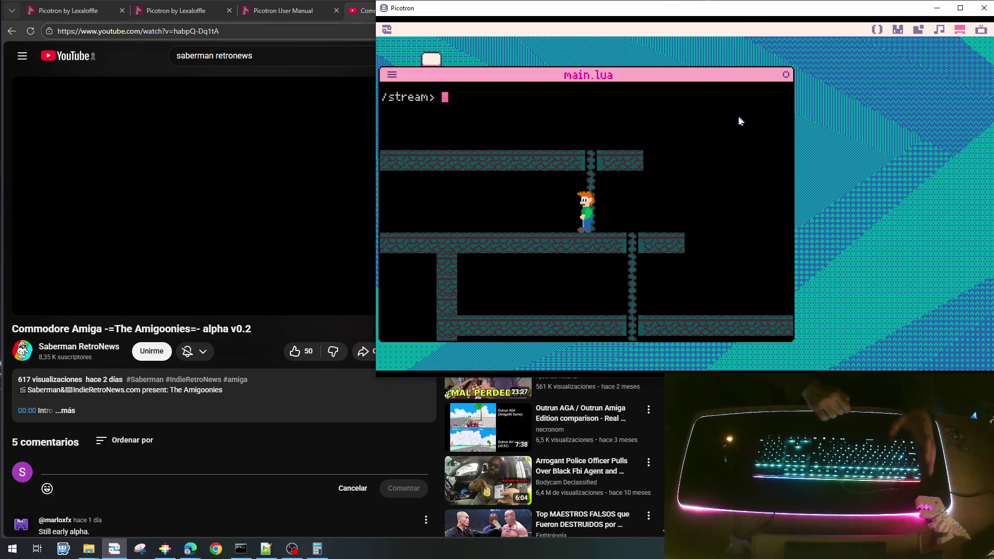
# - Delete the p.y+=1 and p.y-=1 nudge lines from the rope-grab branches
pyautogui.press('Escape')
pyautogui.hotkey('shift', 'Down')
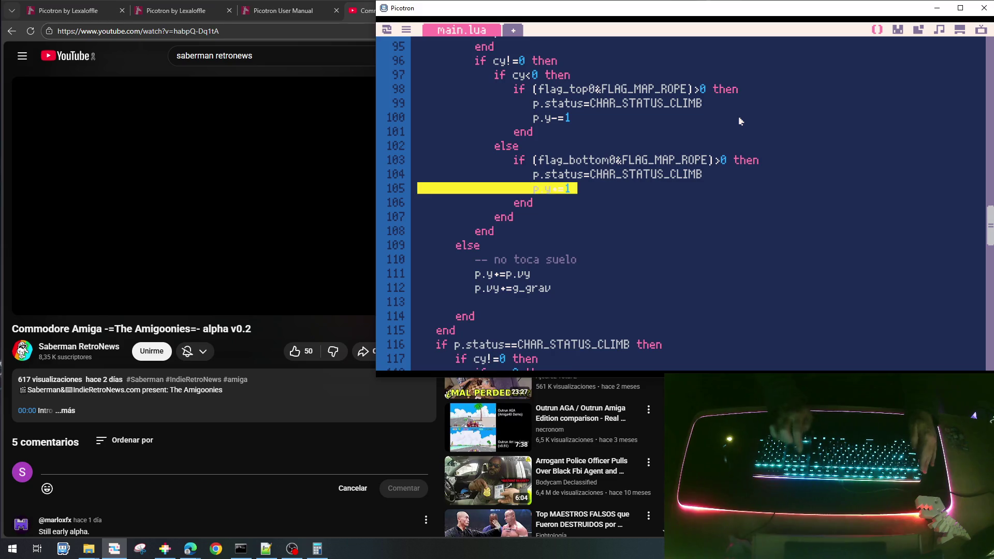
pyautogui.press('Delete')
pyautogui.press('Up')
pyautogui.press('Up')
pyautogui.press('Up')
pyautogui.hotkey('shift', 'Down')
pyautogui.press('Delete')
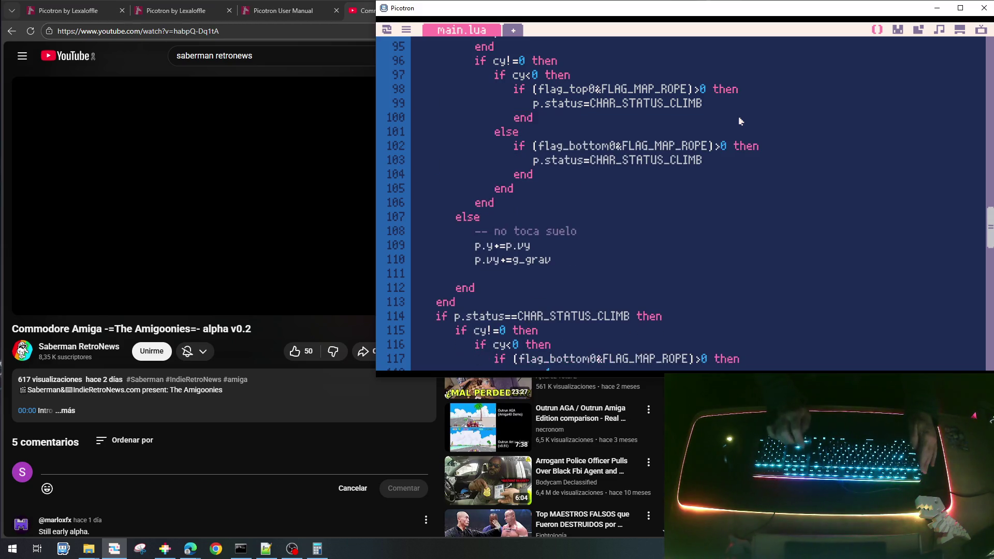
# - Extend line 117's check with 'or' plus a copy testing FLAG_MAP_SOLID, then run the cart
pyautogui.scroll(-3, 719, 197)
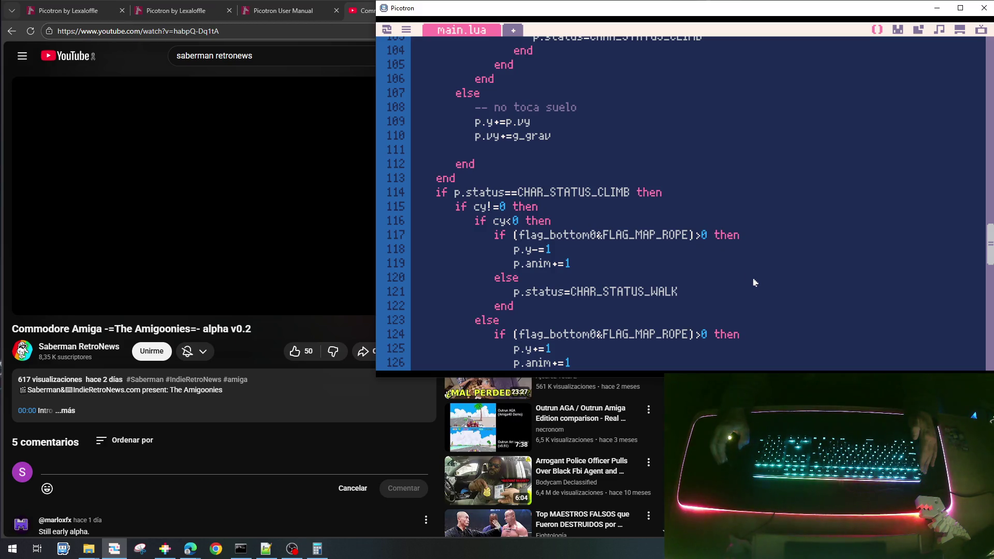
pyautogui.write('or')
pyautogui.press('Left')
pyautogui.press('Left')
pyautogui.press('Left')
pyautogui.hotkey('shift', 'Left')
pyautogui.hotkey('shift', 'Left')
pyautogui.hotkey('shift', 'Left')
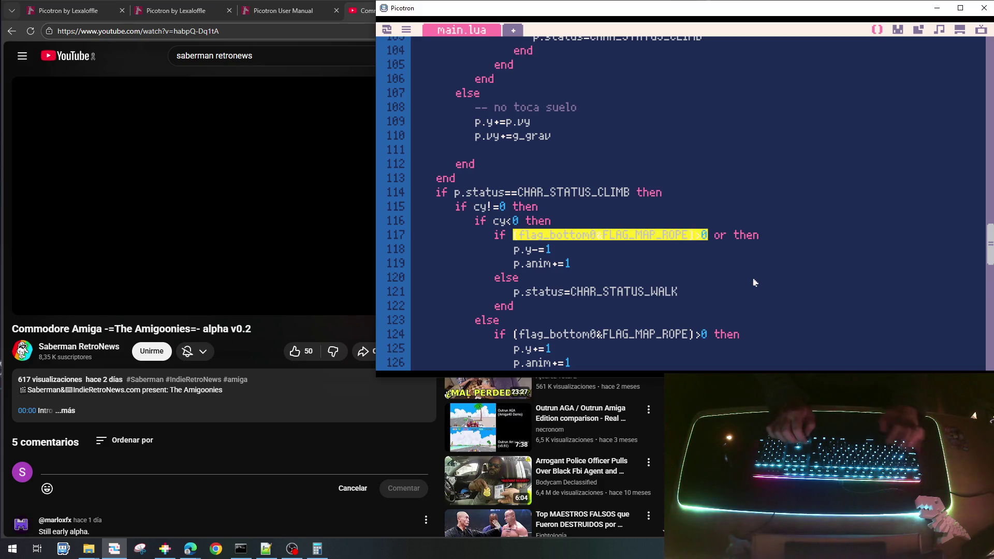
pyautogui.press('End')
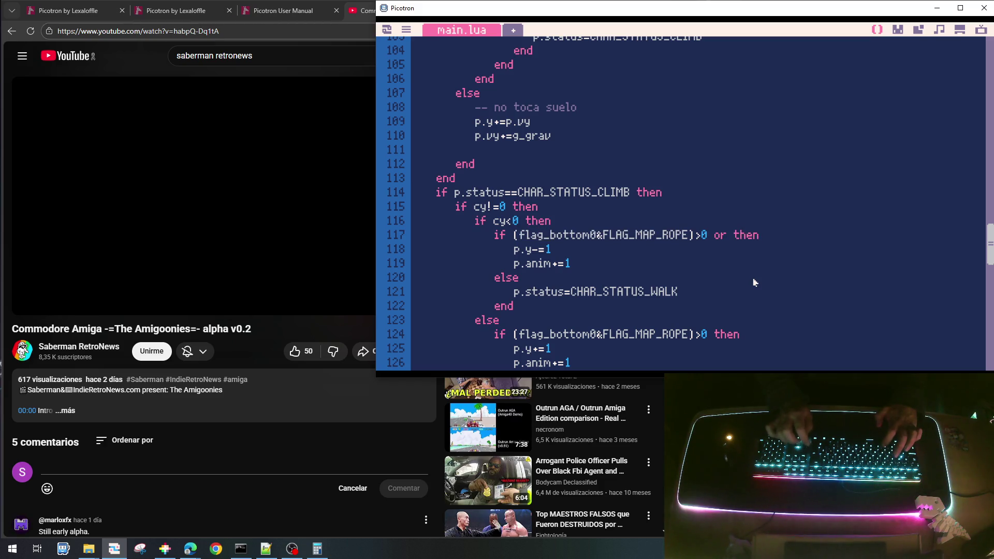
pyautogui.write('(flag_bottom0&FLAG_MAP_ROPE)>0')
pyautogui.press('Left')
pyautogui.press('Left')
pyautogui.press('Left')
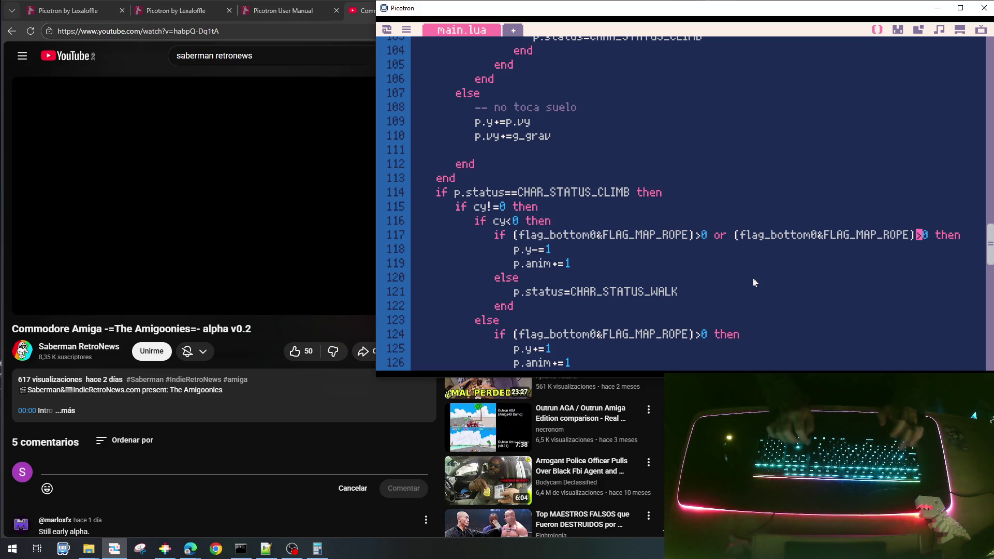
pyautogui.press('Left')
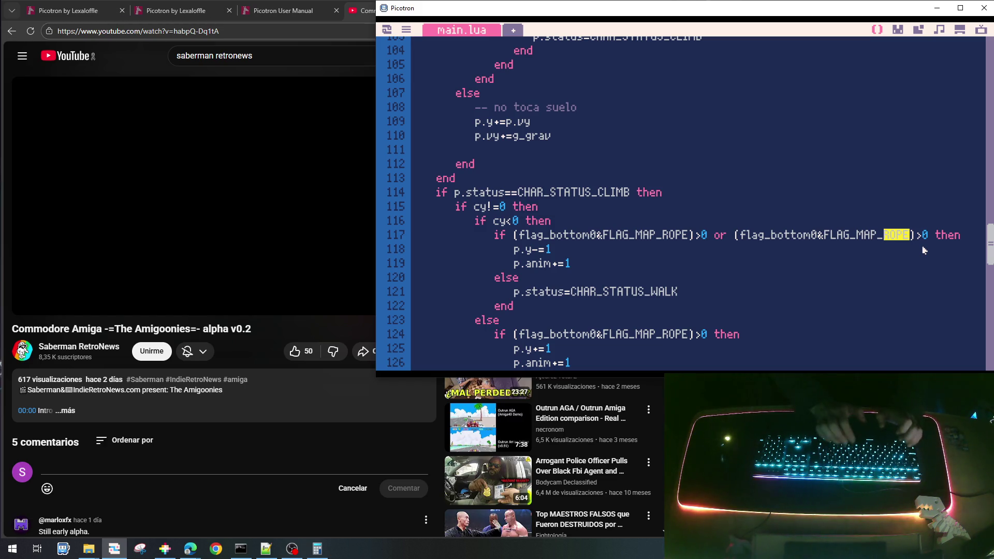
pyautogui.scroll(4, 838, 107)
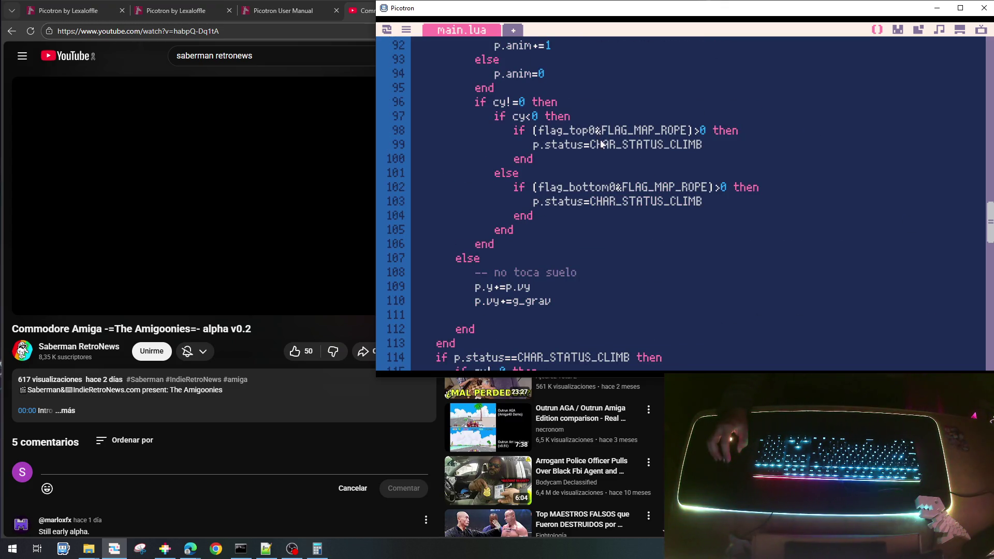
pyautogui.scroll(-3, 744, 228)
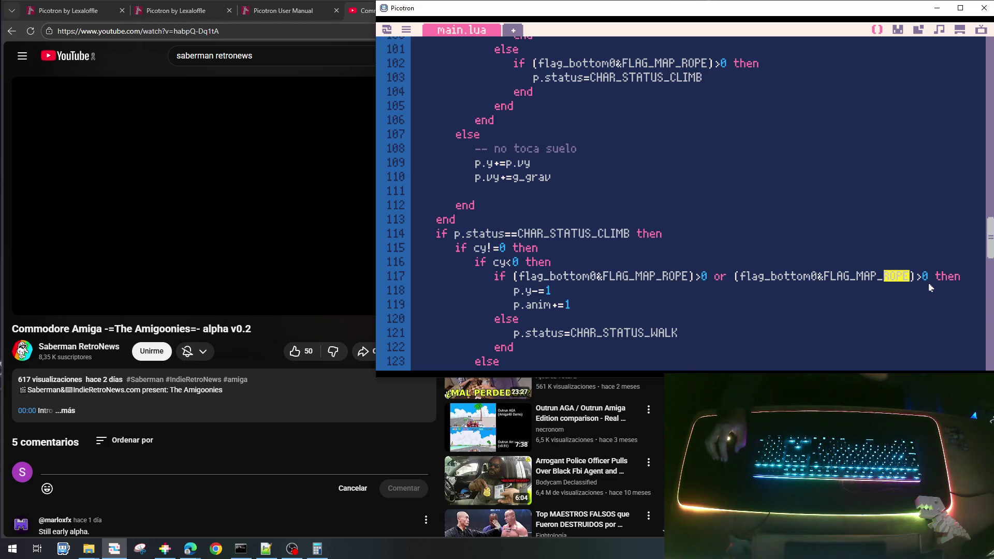
pyautogui.write('SOLID')
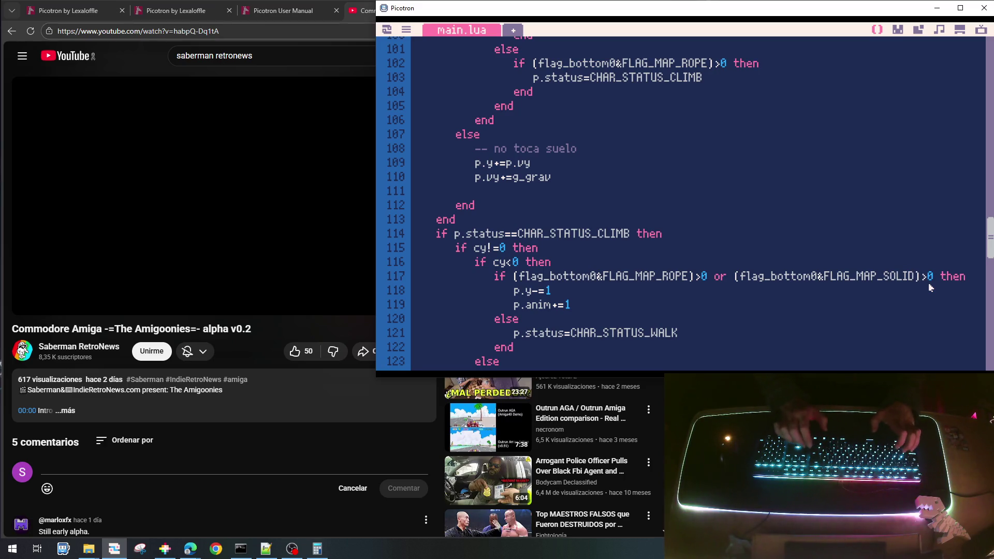
pyautogui.hotkey('ctrl', 'r')
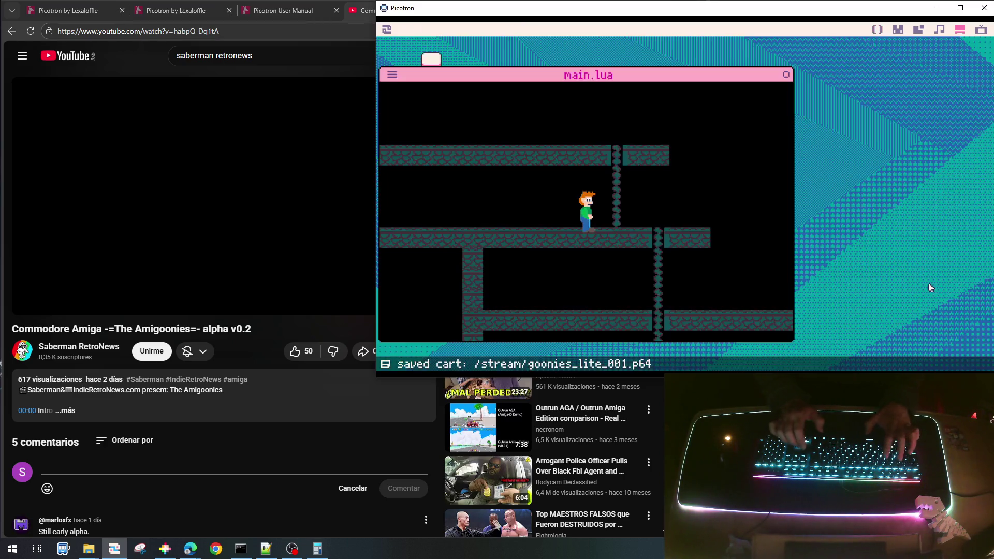
# - Climb the rope up onto the upper platform, then down through the lower platforms
pyautogui.press('Right')
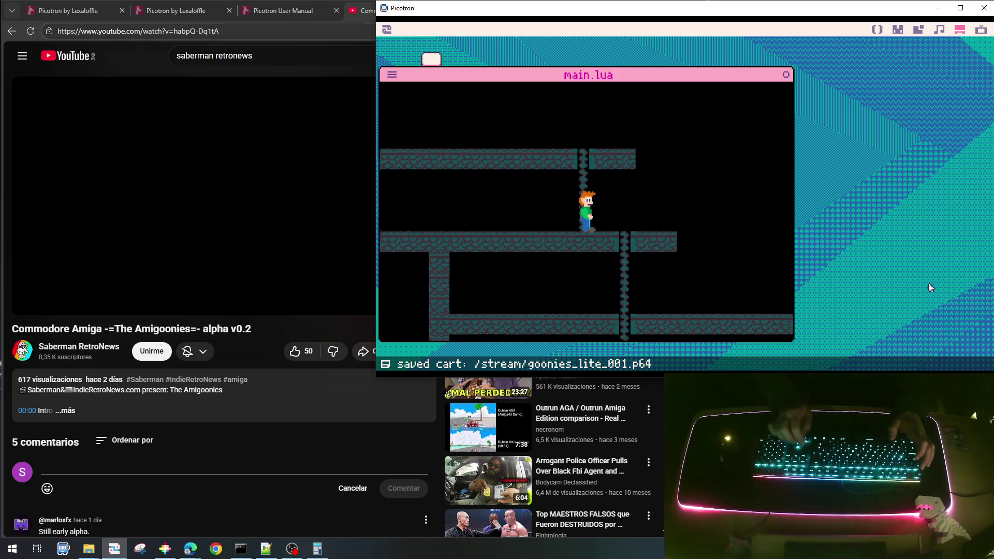
pyautogui.press('Up')
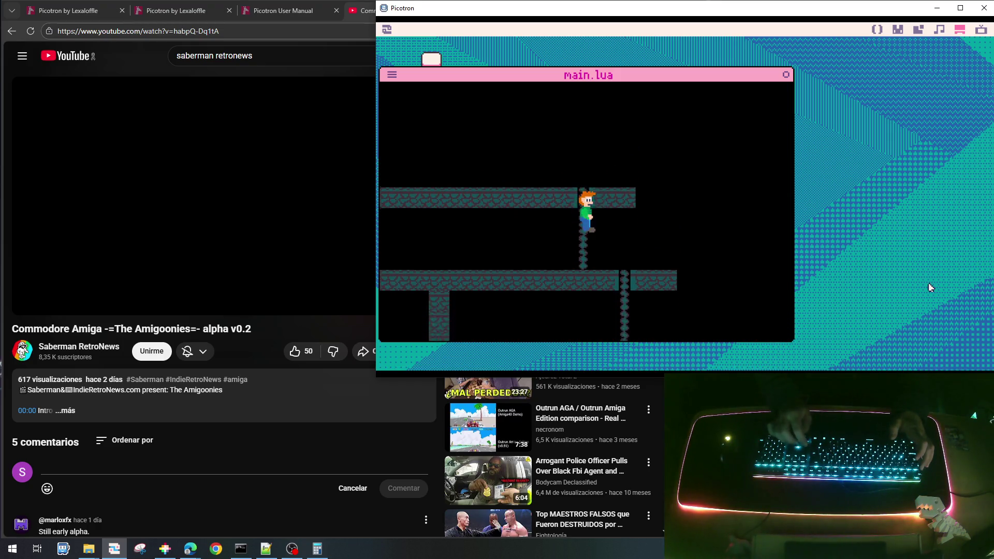
pyautogui.press('Up')
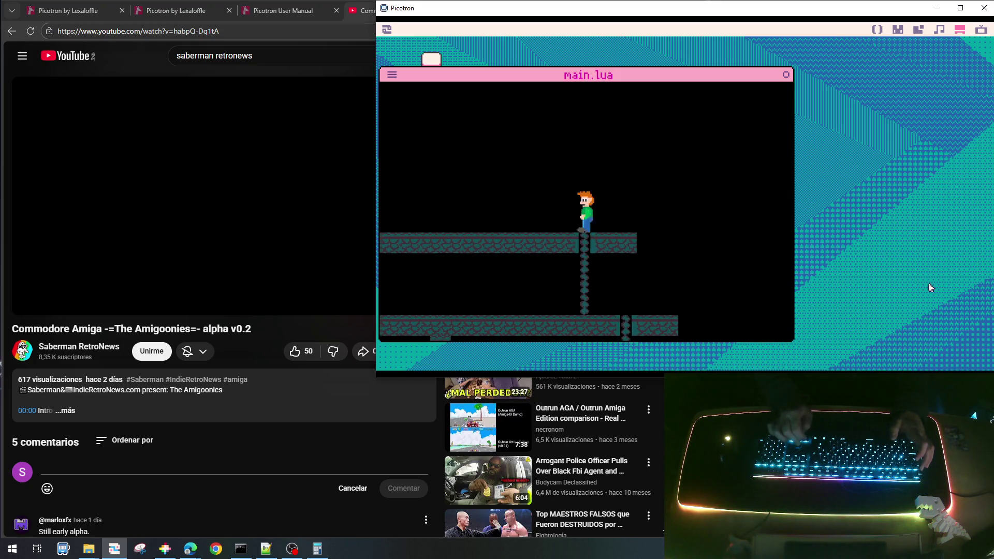
pyautogui.press('Down')
pyautogui.press('Down')
pyautogui.press('Right')
pyautogui.press('Down')
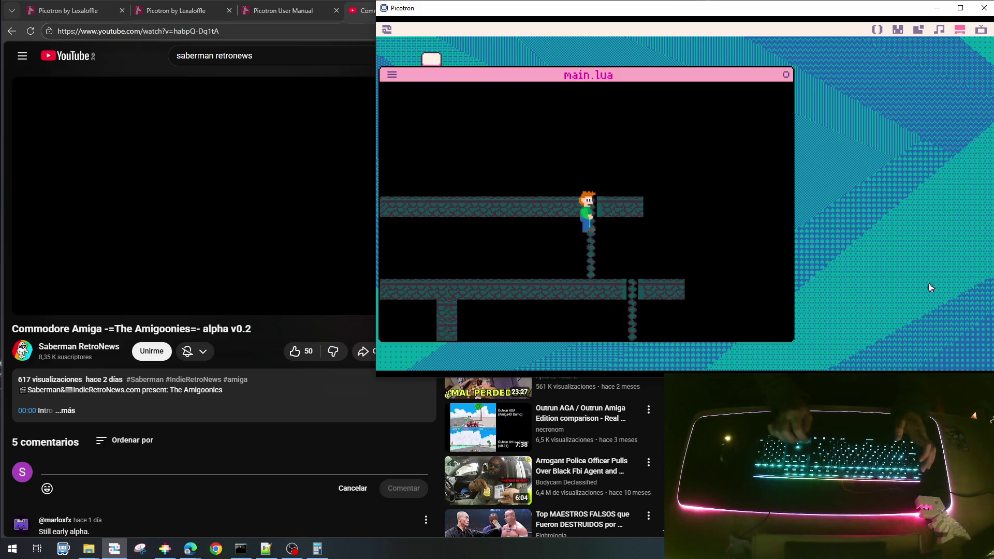
pyautogui.press('Down')
pyautogui.press('Right')
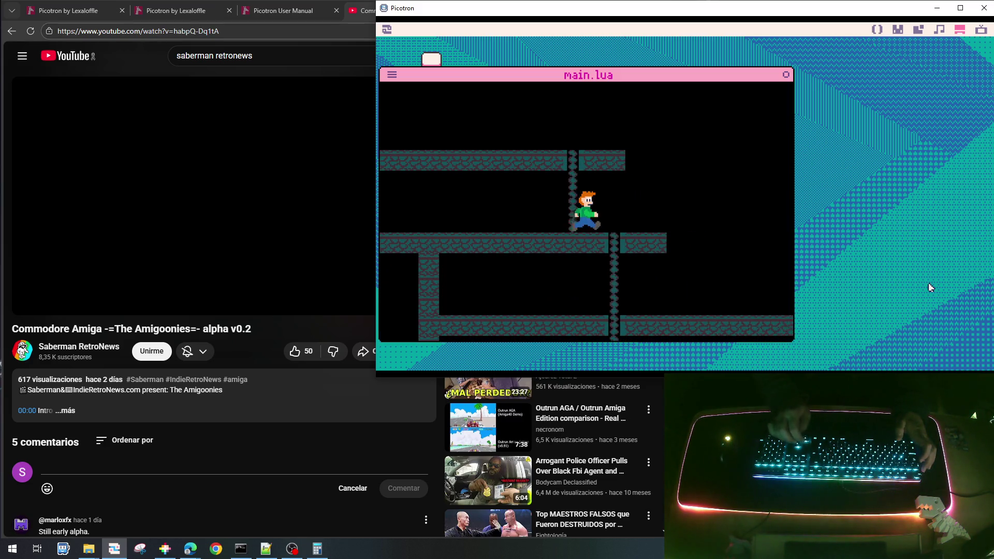
pyautogui.press('Down')
pyautogui.press('Down')
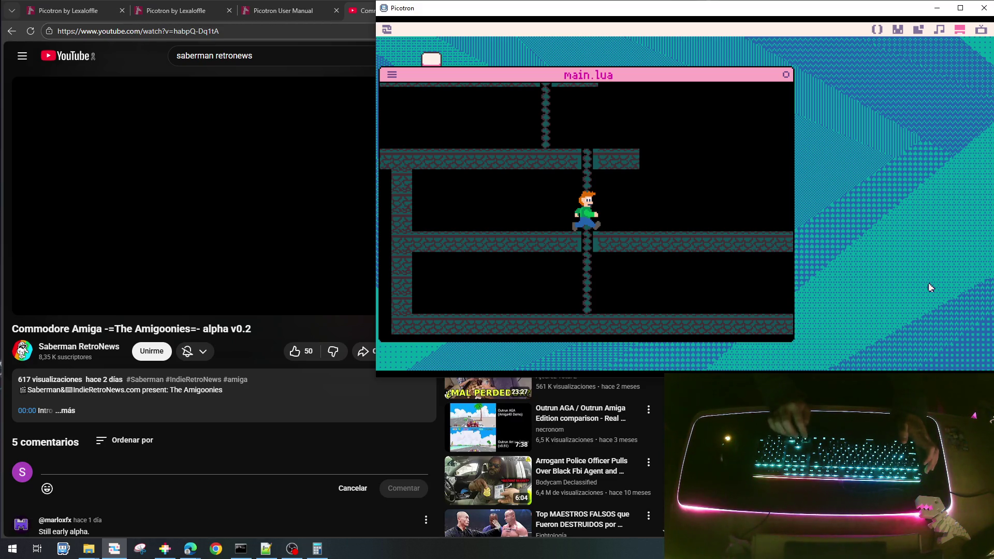
# - Climb down and back up the rope through the floor, then stop the game
pyautogui.press('Down')
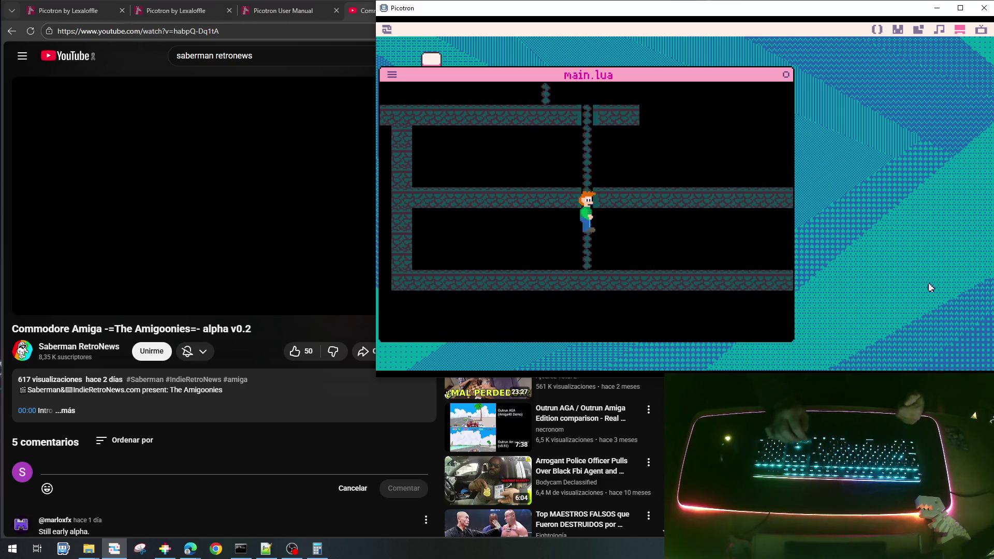
pyautogui.press('Up')
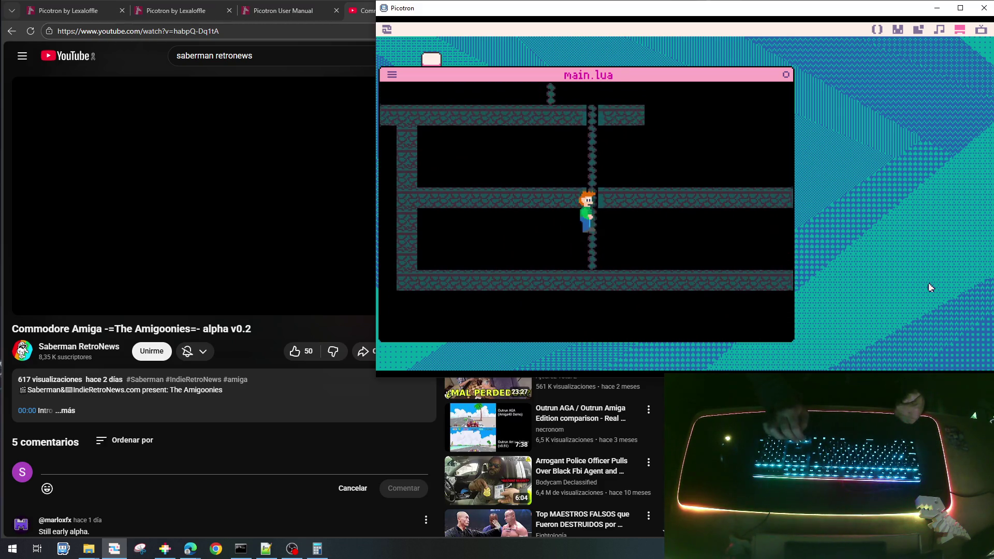
pyautogui.press('Right')
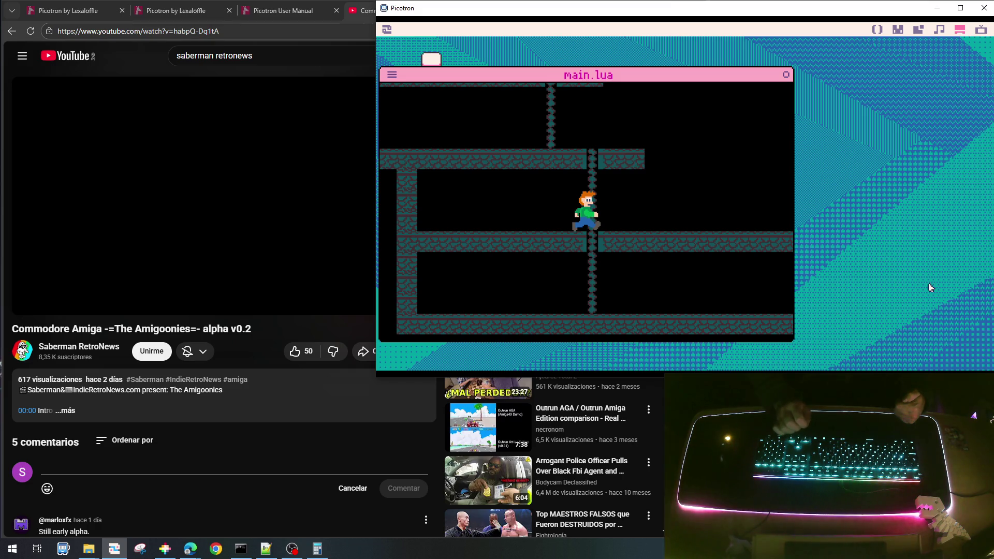
pyautogui.press('Down')
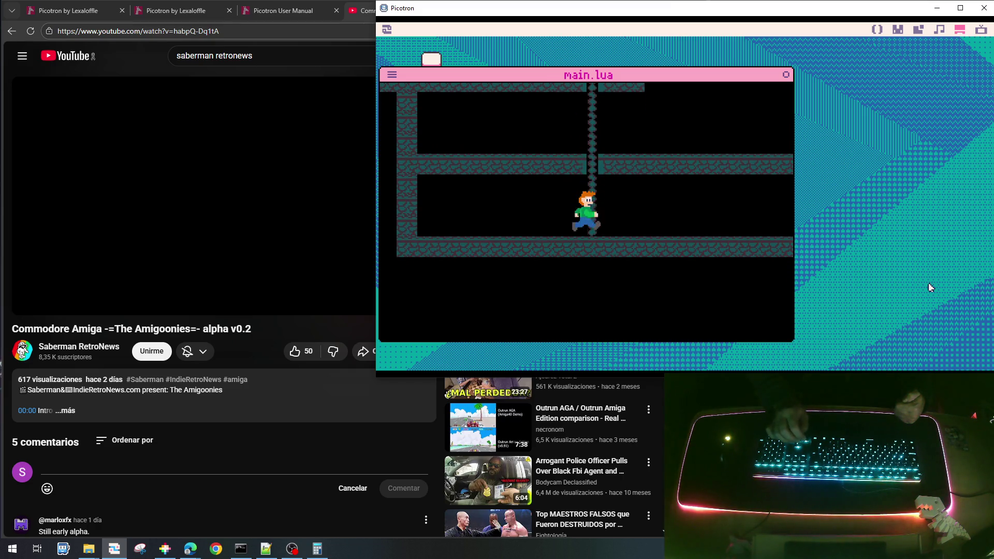
pyautogui.press('Up')
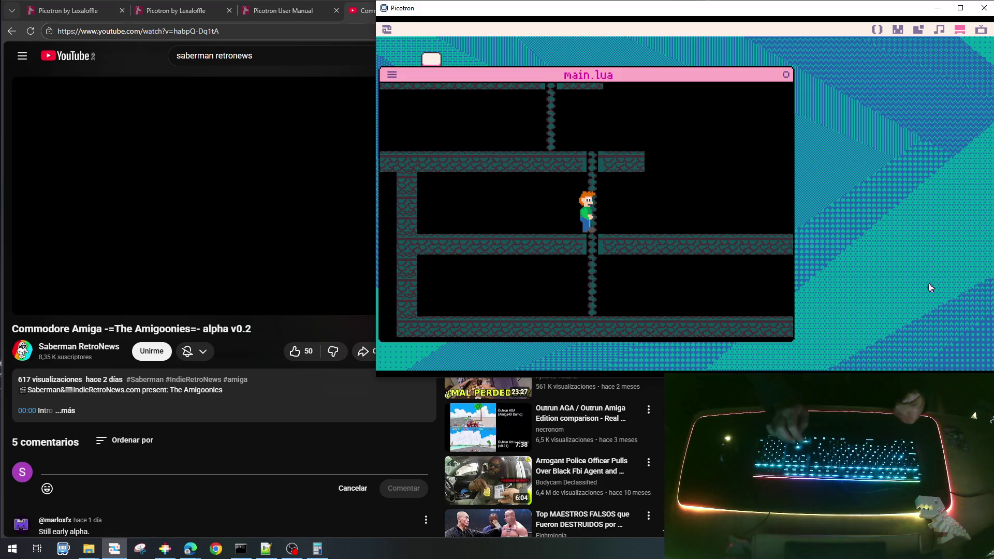
pyautogui.press('Escape')
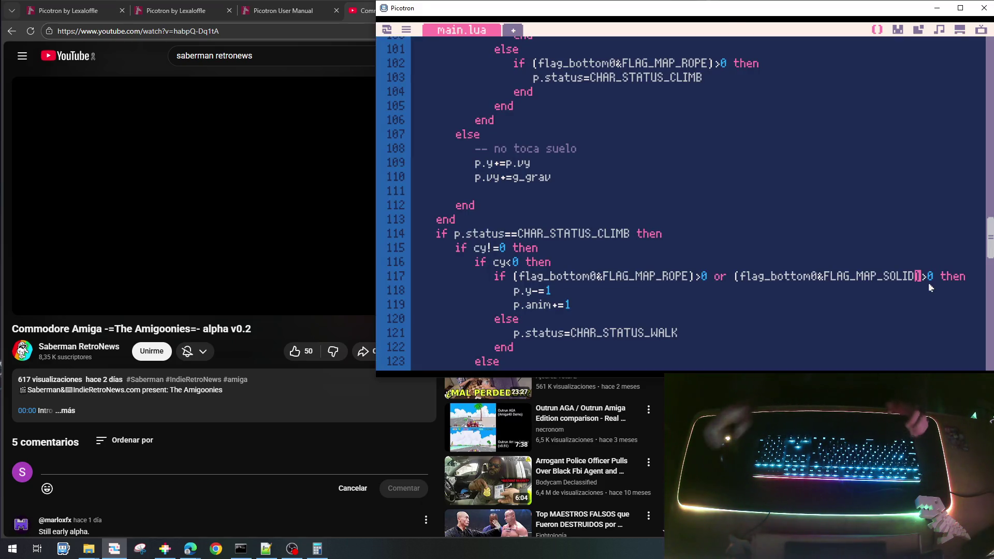
# - Open a new line under 'if cy!=0 then' in the climb code of main.lua
pyautogui.scroll(-3, 692, 260)
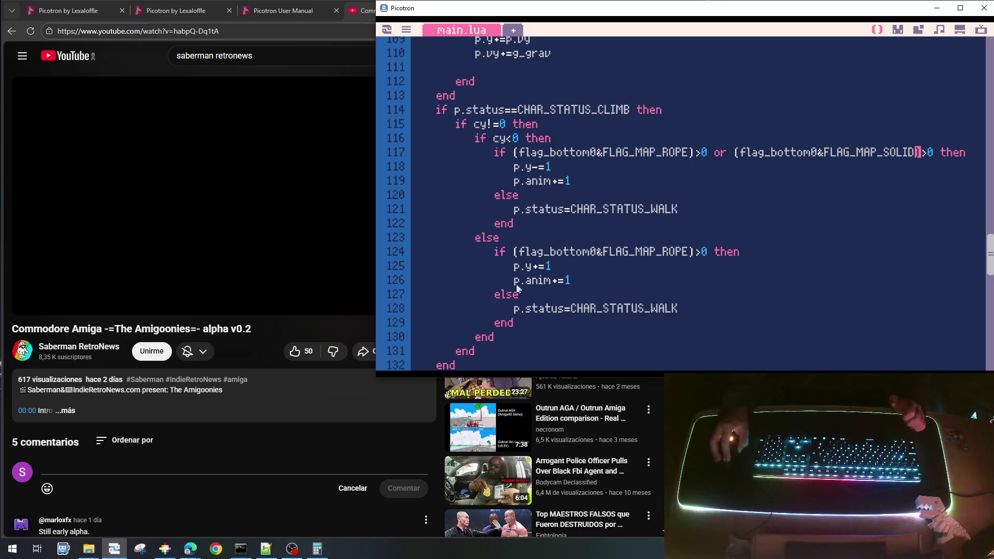
pyautogui.moveTo(487, 358); pyautogui.dragTo(435, 337)
pyautogui.click(502, 266)
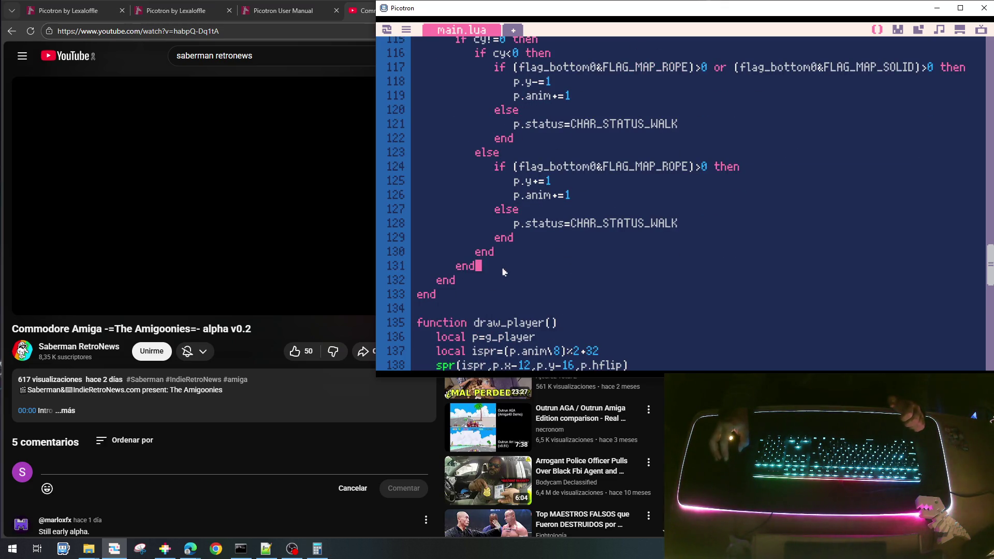
pyautogui.press('Return')
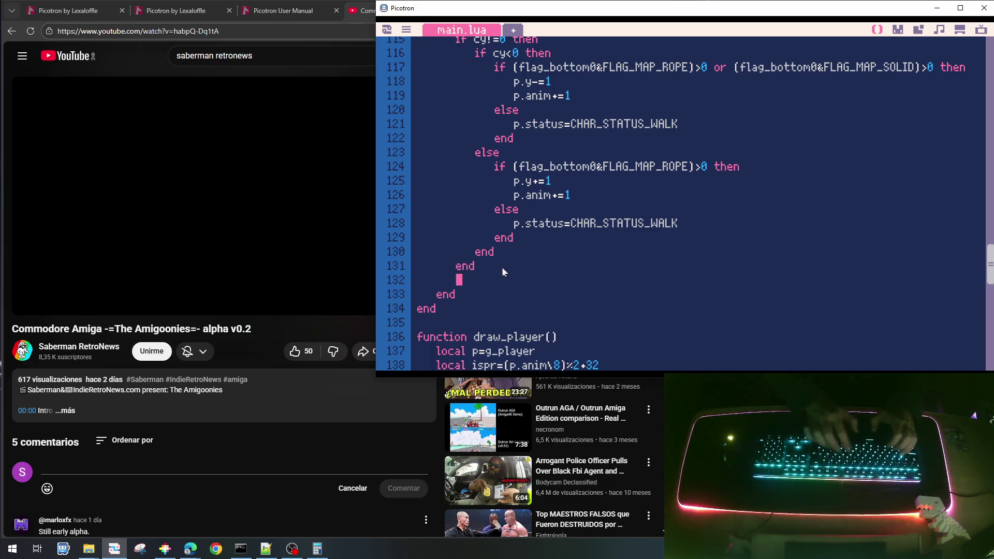
pyautogui.press('BackSpace')
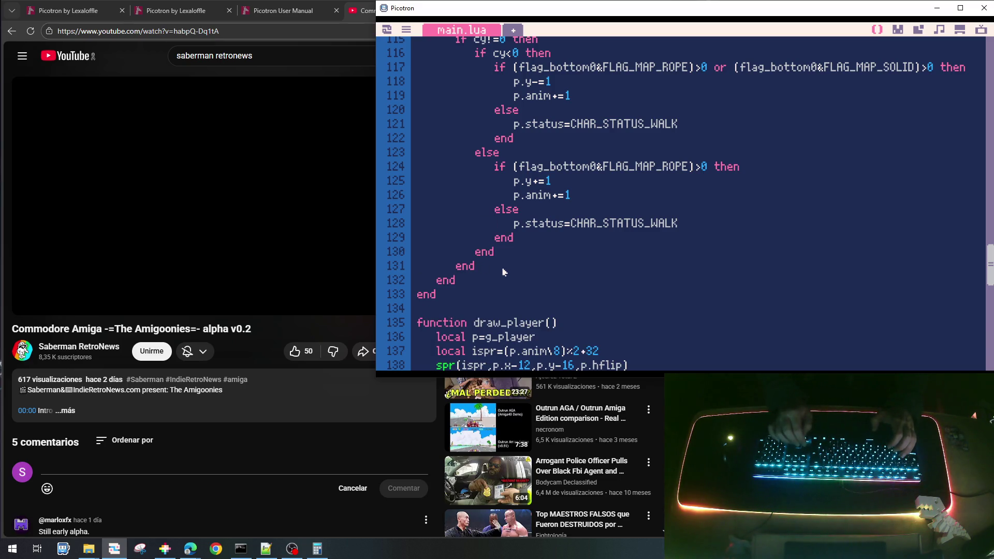
pyautogui.press('Up')
pyautogui.press('Up')
pyautogui.press('Up')
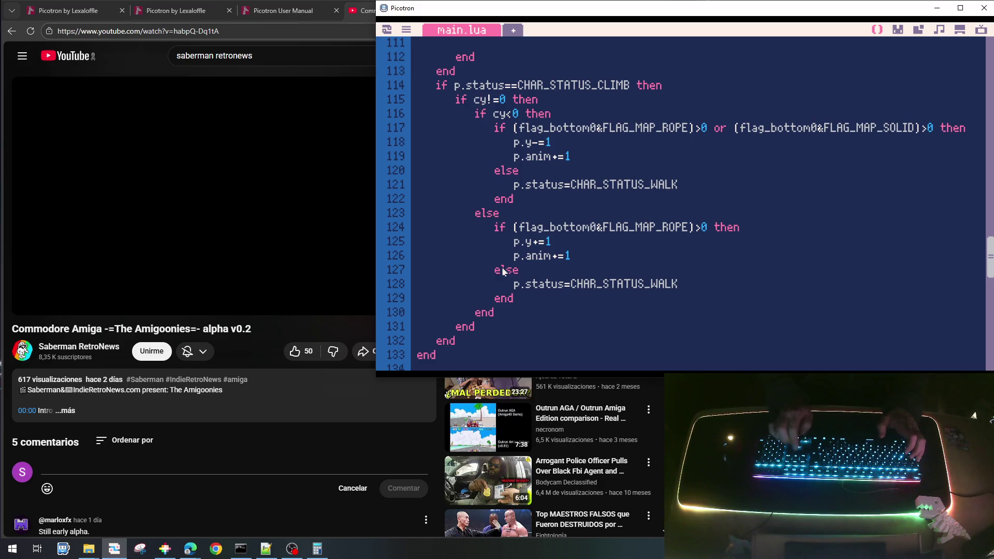
pyautogui.press('End')
pyautogui.press('Return')
# - Write an 'if cx!=0 then … end' block there, removing the stray 'else'
pyautogui.write('if')
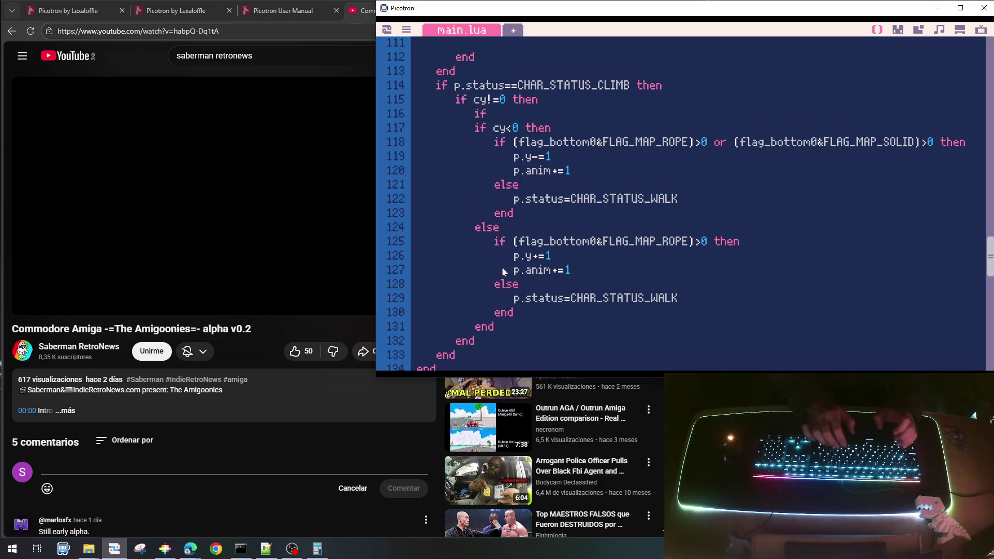
pyautogui.write(' cx!=')
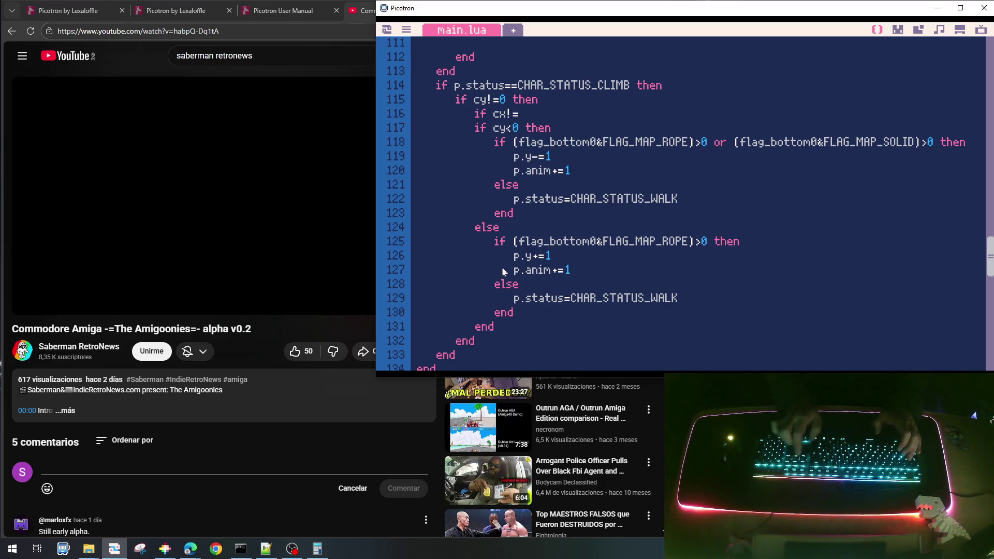
pyautogui.write('else')
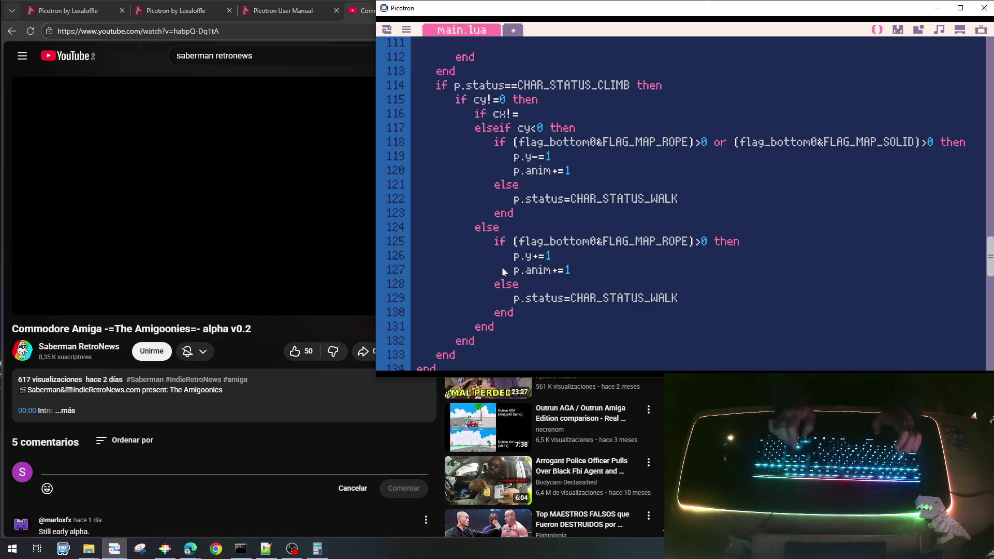
pyautogui.write('0')
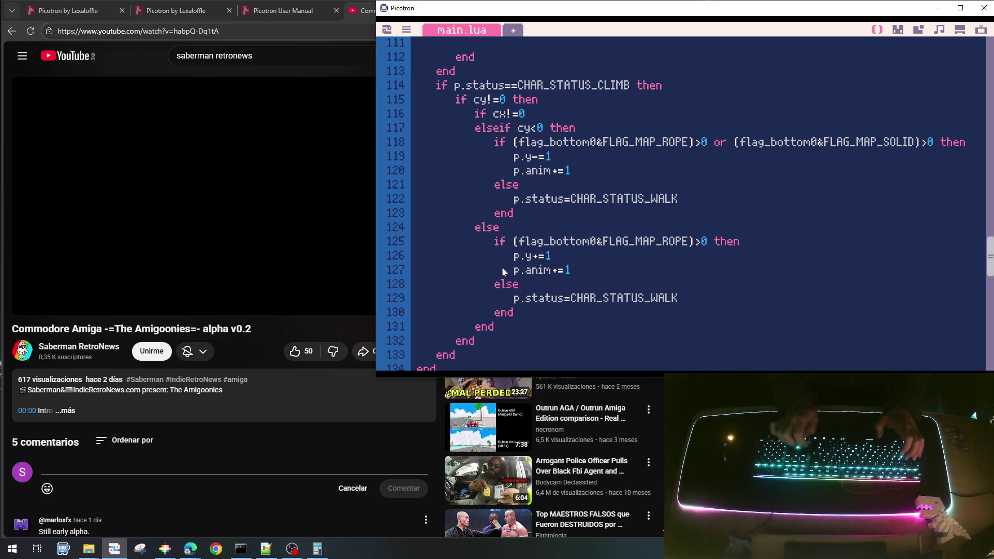
pyautogui.press('BackSpace')
pyautogui.press('BackSpace')
pyautogui.press('BackSpace')
pyautogui.press('Up')
pyautogui.press('End')
pyautogui.write('then')
pyautogui.press('Return')
pyautogui.press('Return')
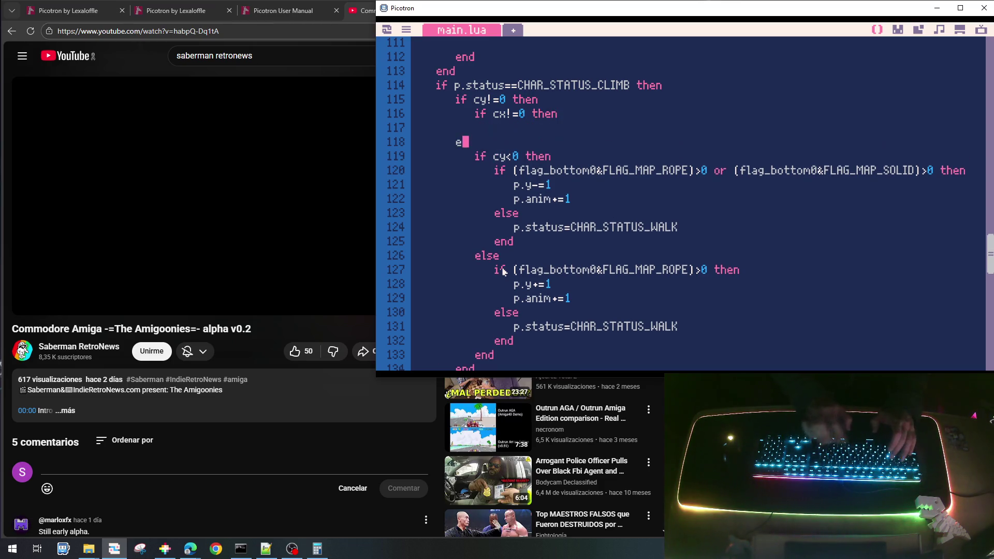
pyautogui.write('ernd')
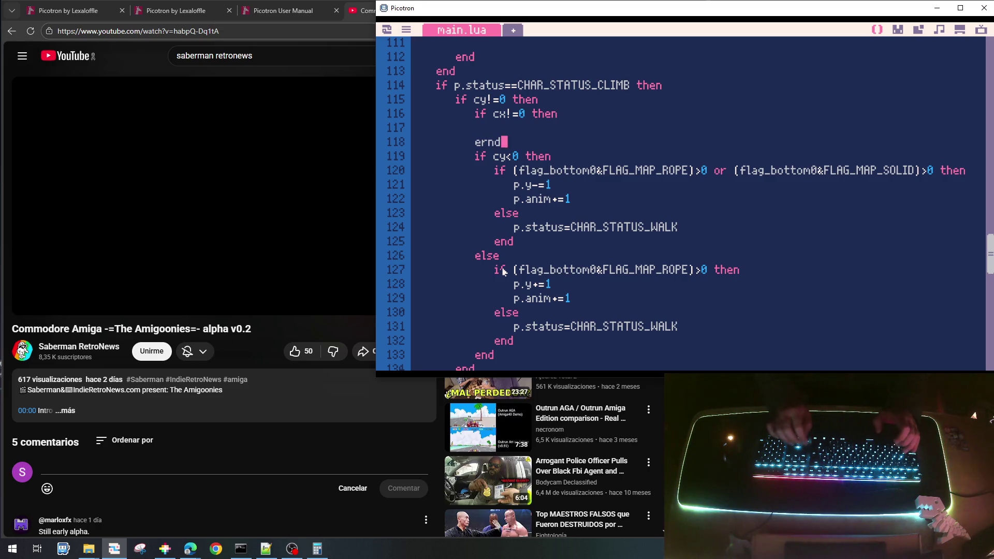
pyautogui.press('BackSpace')
pyautogui.press('Up')
pyautogui.press('Up')
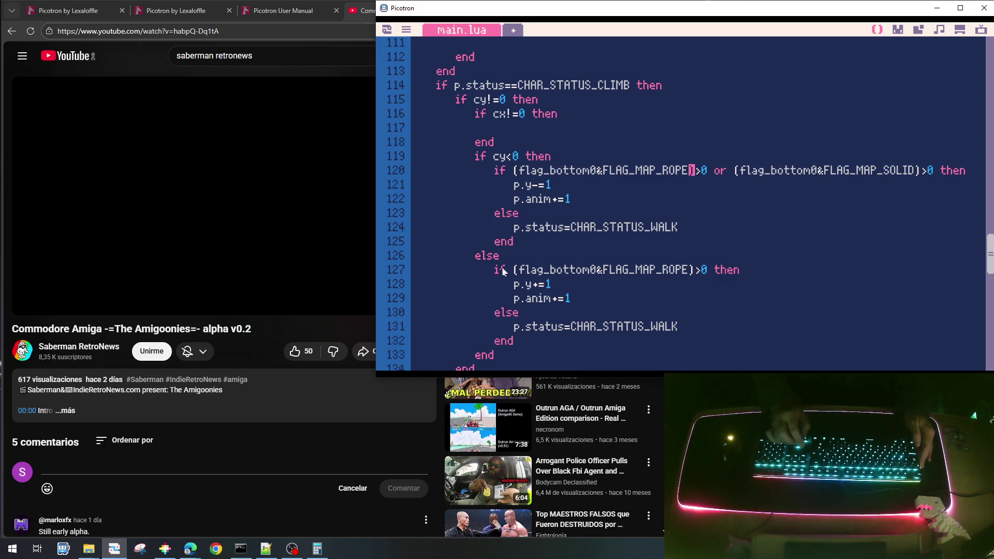
# - Copy the '(flag_bottom0&FLAG_MAP_SOLID)>0 then' condition from line 120 into the cx!=0 block
pyautogui.hotkey('shift', 'End')
pyautogui.hotkey('ctrl', 'c')
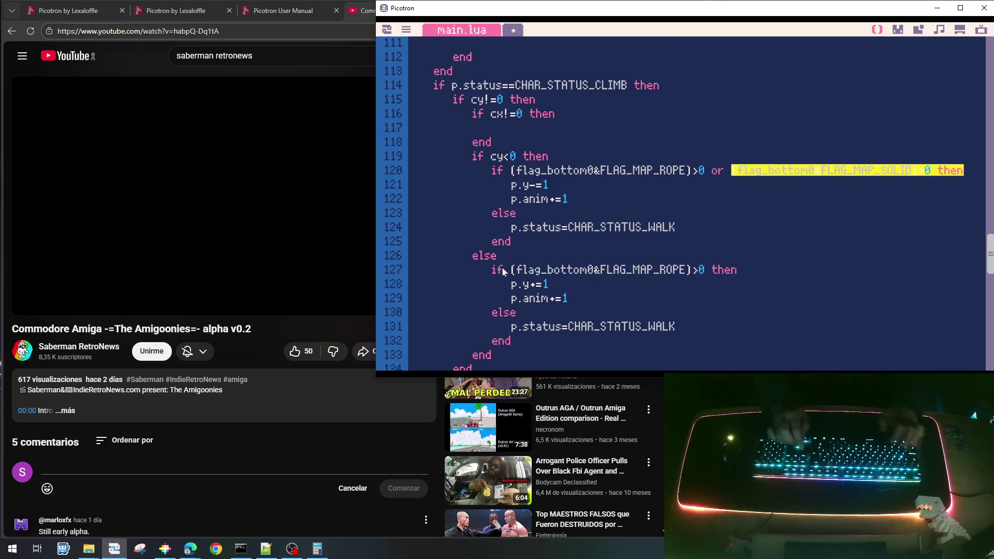
pyautogui.press('Left')
pyautogui.hotkey('ctrl', 'v')
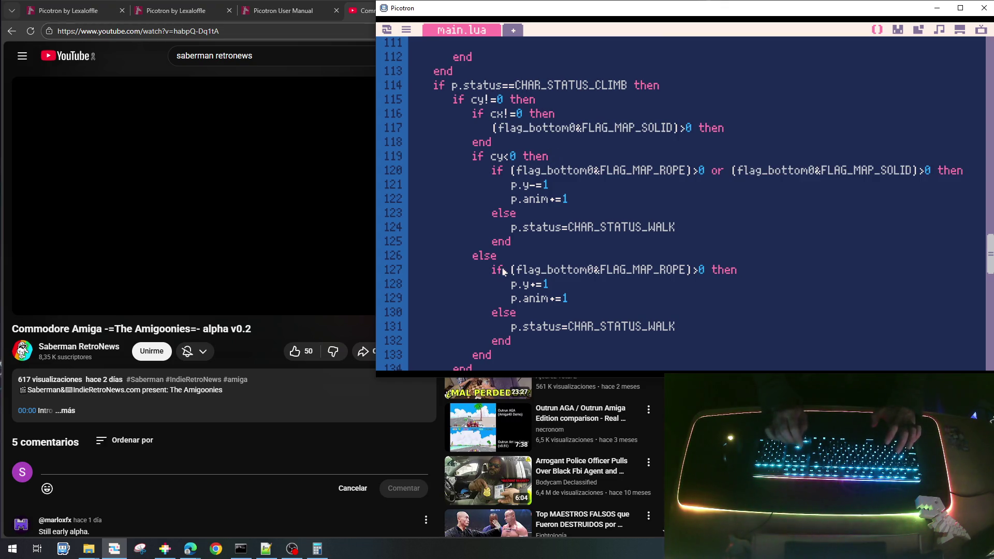
pyautogui.press('Return')
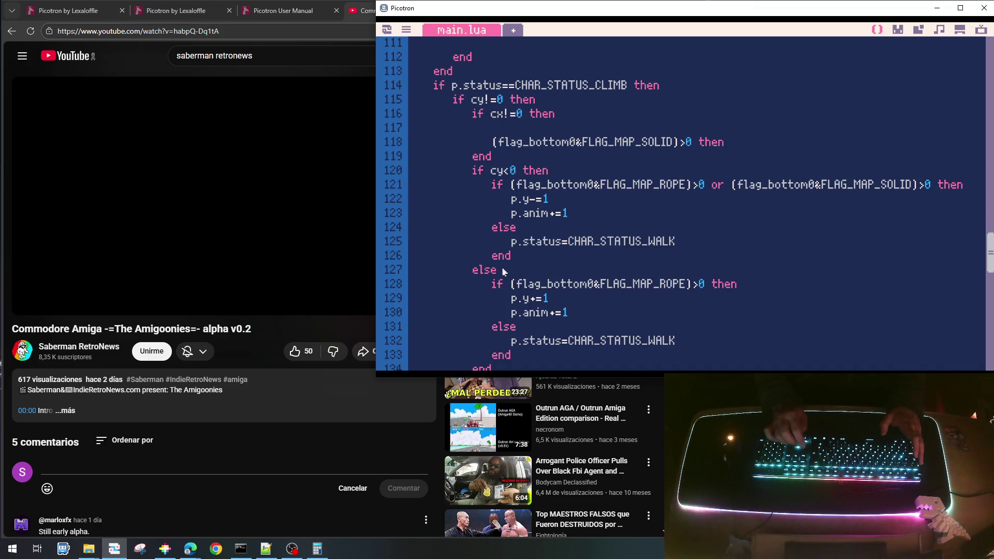
pyautogui.press('BackSpace')
pyautogui.press('BackSpace')
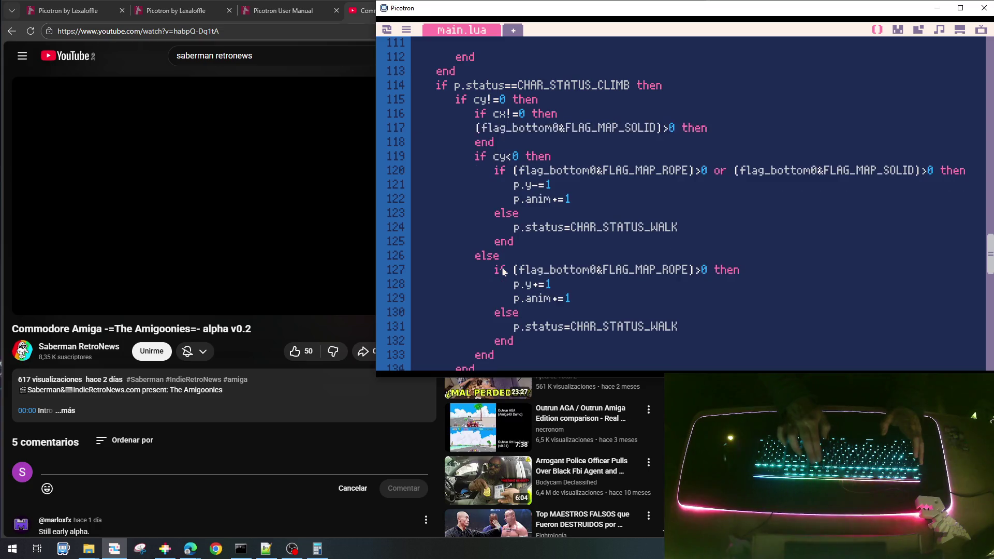
pyautogui.press('Return')
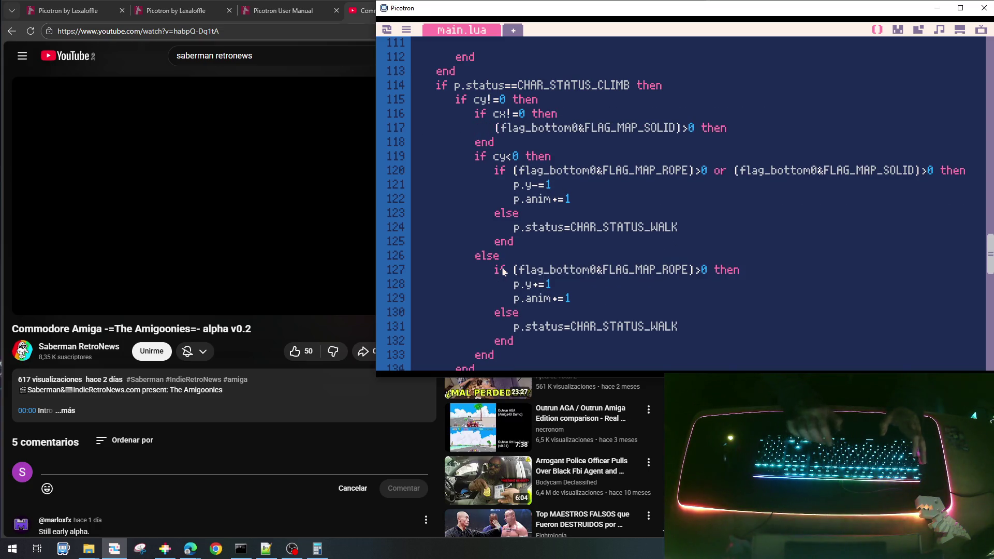
# - Turn it into an 'if' check setting p.status=CHAR_STATUS_WALK, and save the cart
pyautogui.write('if')
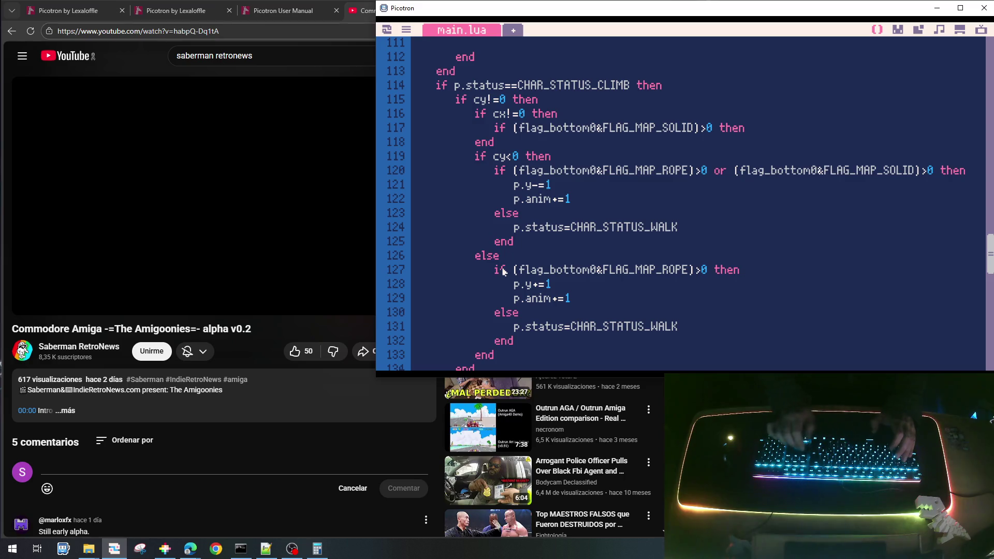
pyautogui.press('Return')
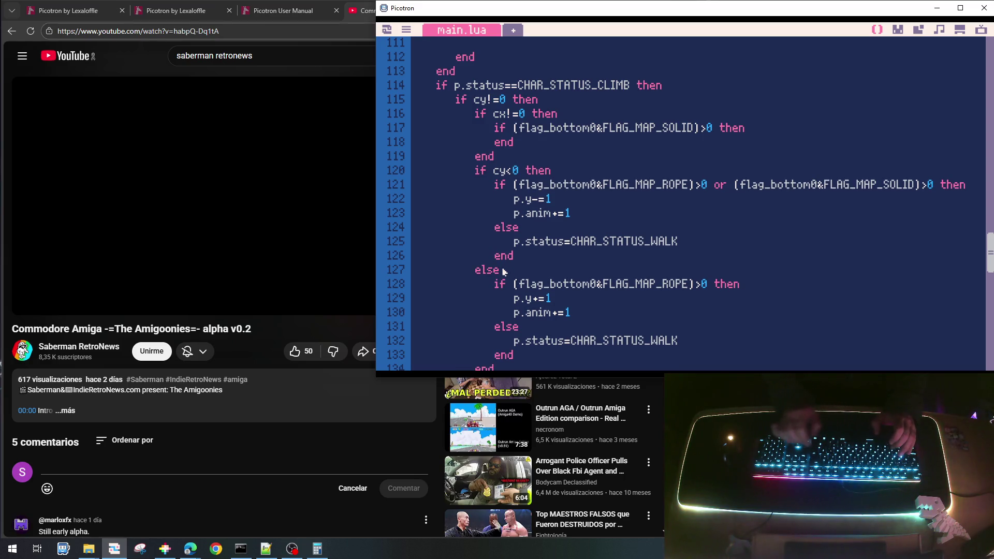
pyautogui.press('Return')
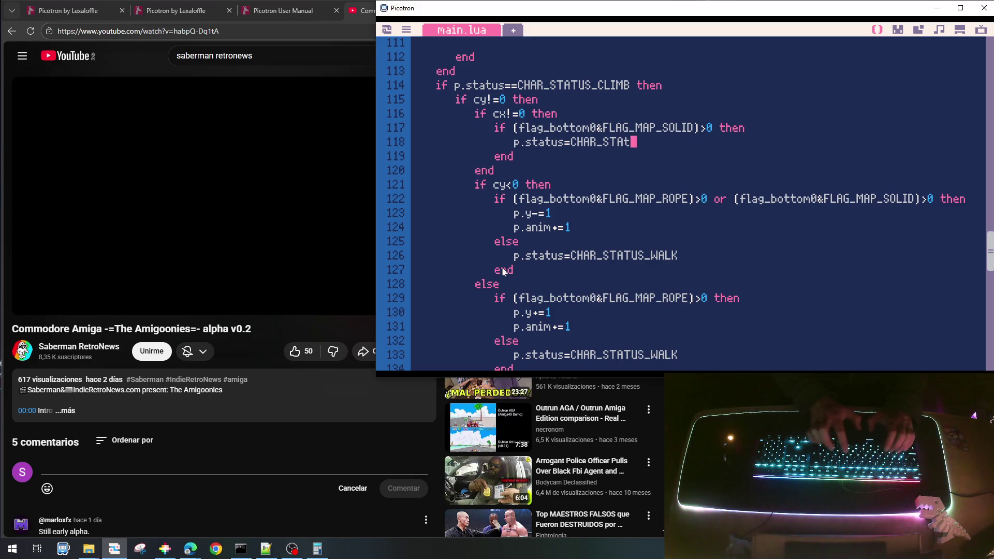
pyautogui.write('TUS_')
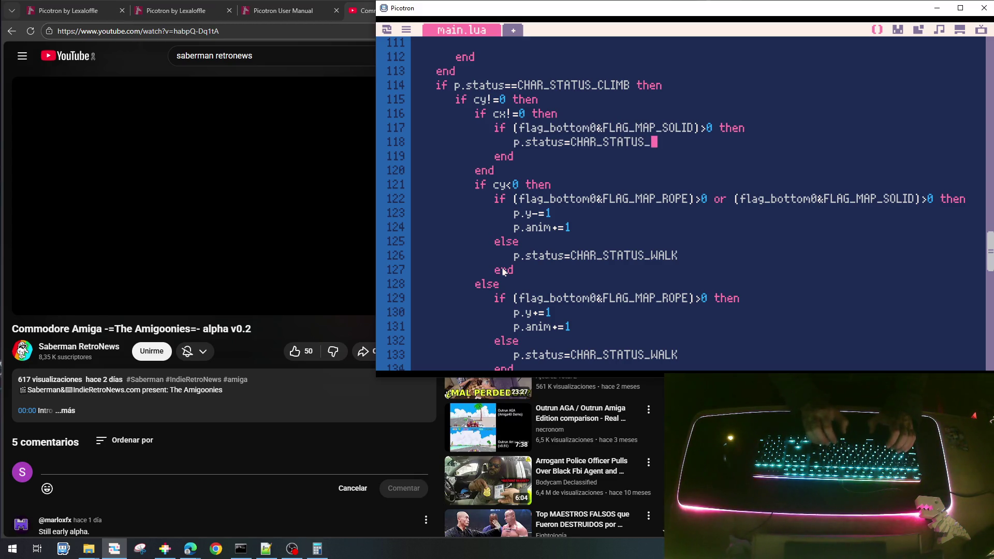
pyautogui.write('WALK')
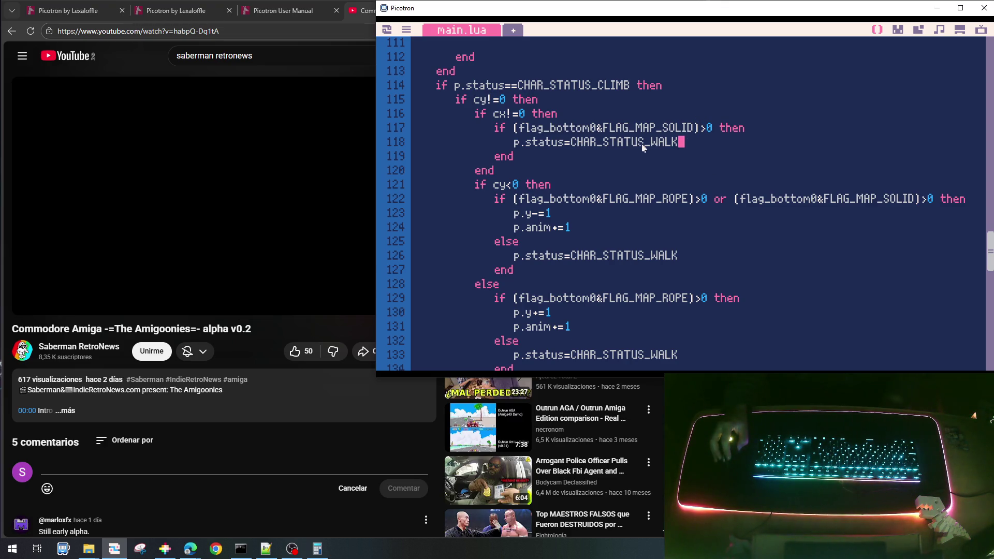
pyautogui.hotkey('ctrl', 's')
# - Run the cart and test climbing up and down the rope, stepping off sideways
pyautogui.hotkey('ctrl', 'r')
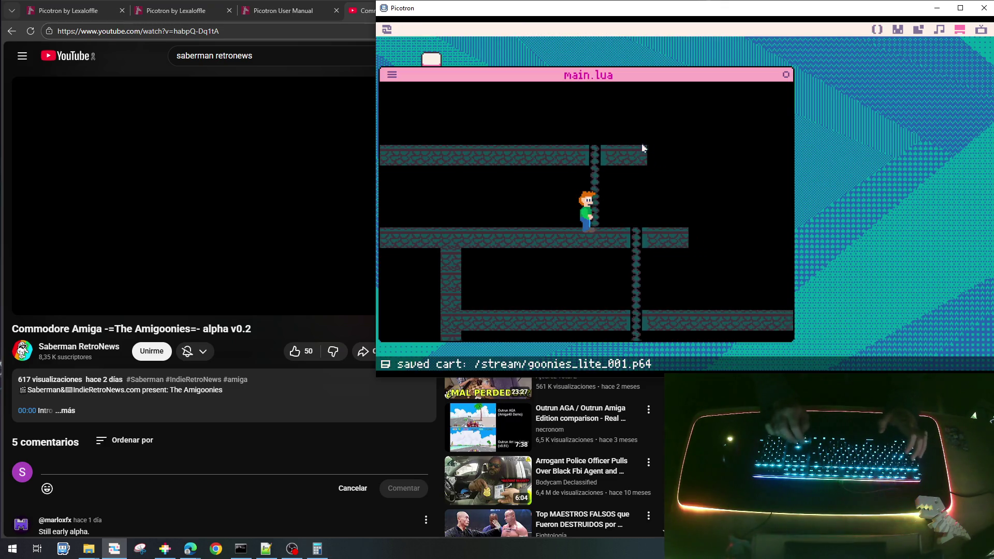
pyautogui.press('Up')
pyautogui.press('Up')
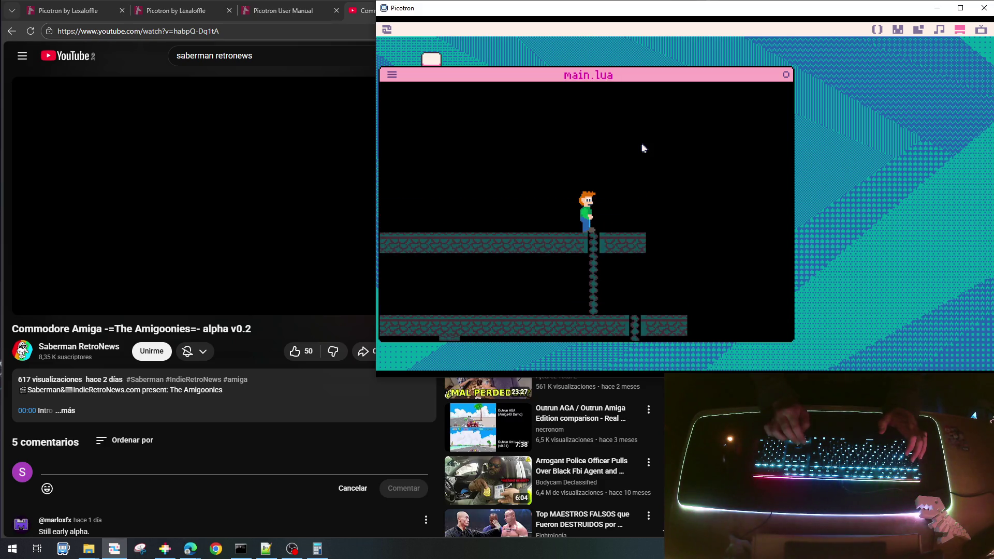
pyautogui.press('Down')
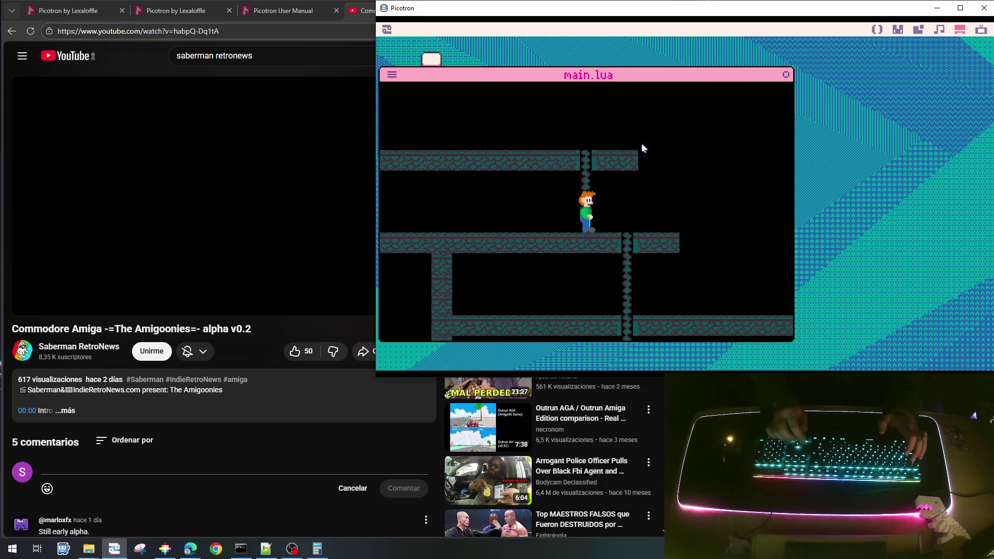
pyautogui.press('Down')
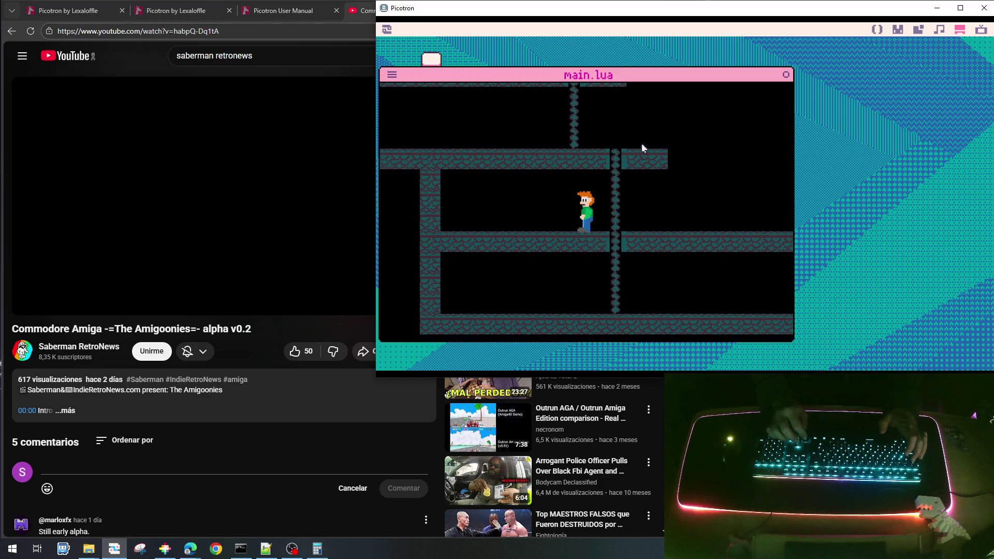
pyautogui.press('Right')
pyautogui.press('Up')
pyautogui.press('Down')
pyautogui.press('Right')
pyautogui.press('Left')
pyautogui.press('Down')
# - Keep testing climbs between floors and walking off onto platforms, then stop the game
pyautogui.press('Up')
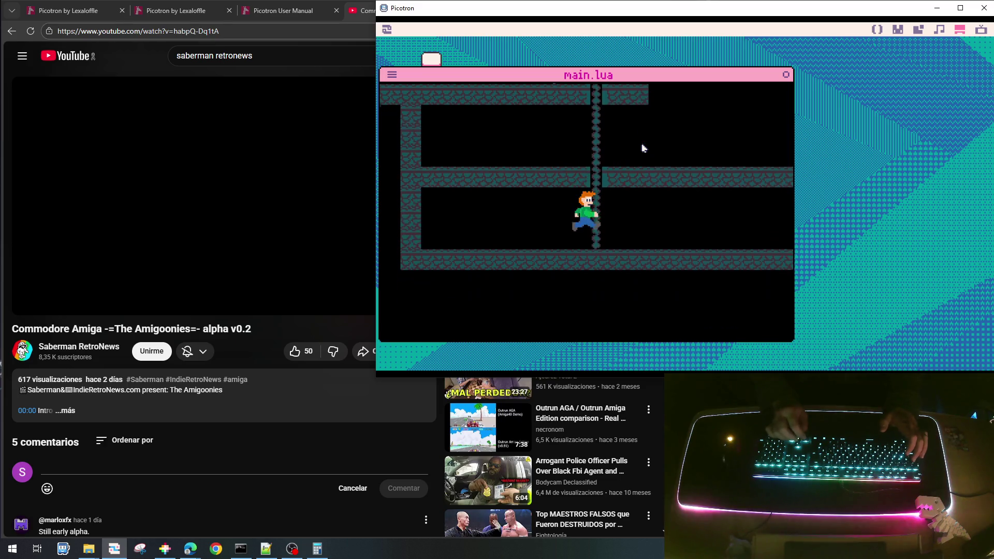
pyautogui.press('Down')
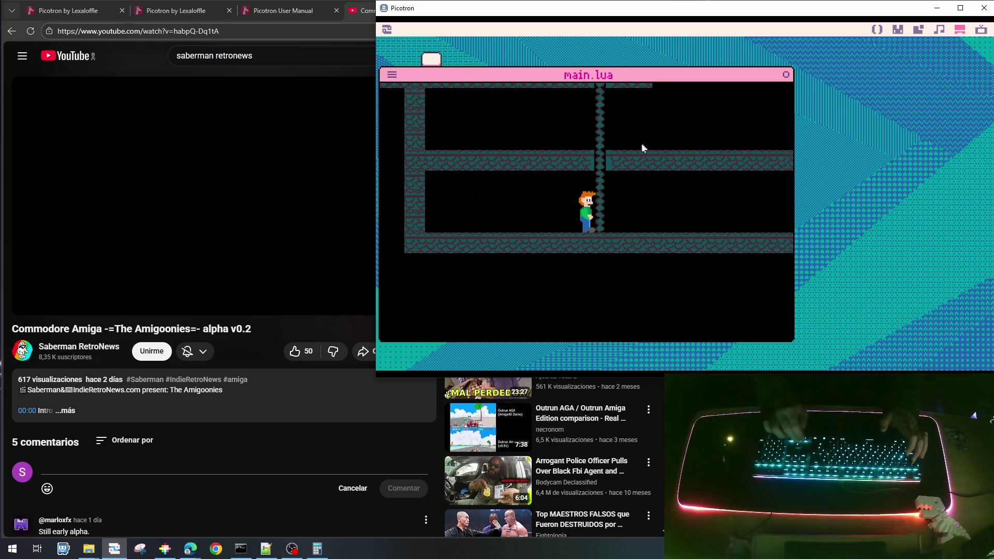
pyautogui.press('Up')
pyautogui.press('Up')
pyautogui.press('Down')
pyautogui.press('Right')
pyautogui.press('Right')
pyautogui.press('Left')
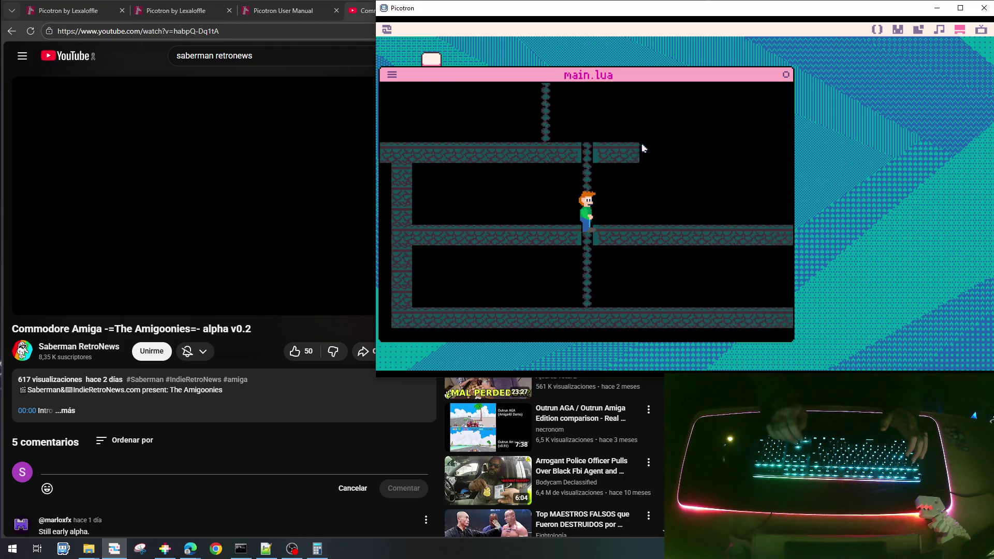
pyautogui.press('Up')
pyautogui.press('Right')
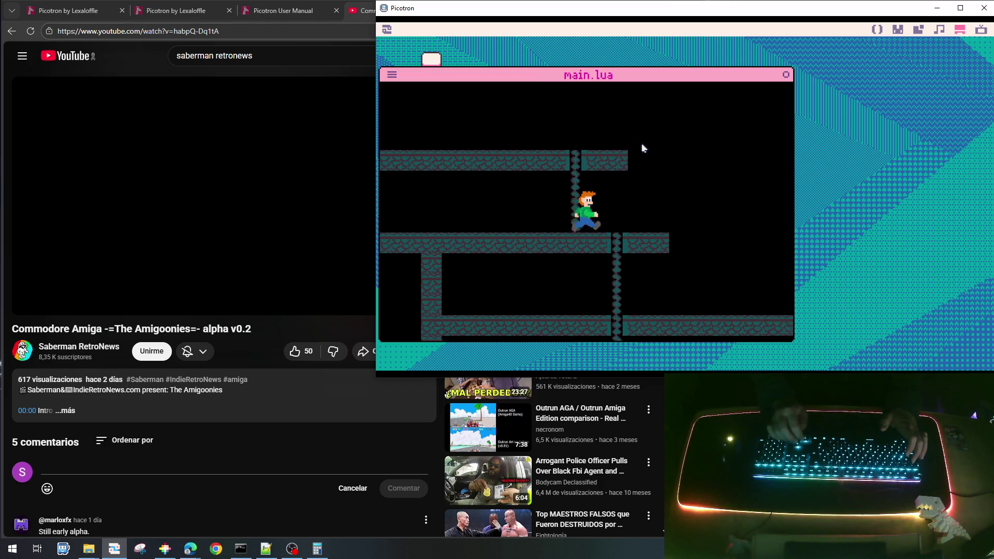
pyautogui.press('Down')
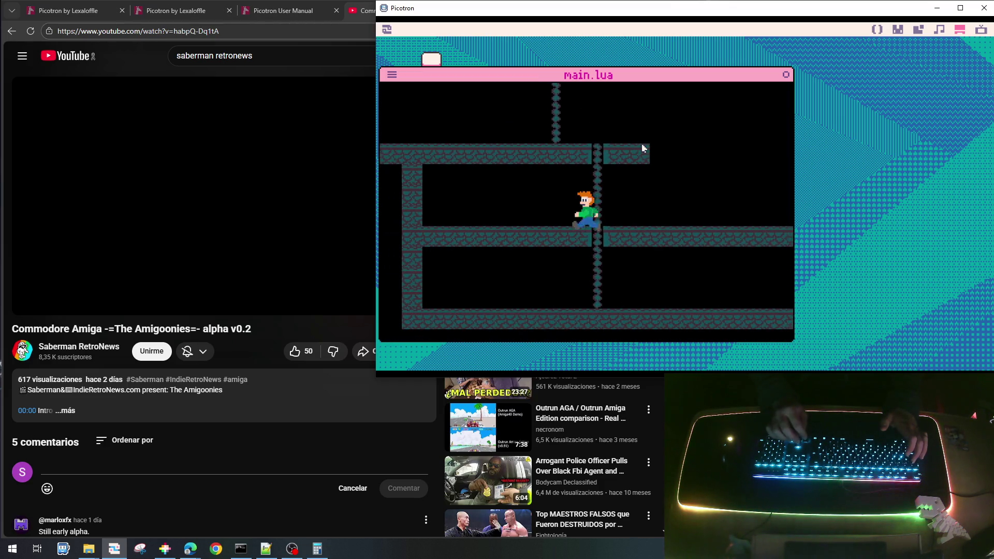
pyautogui.press('Right')
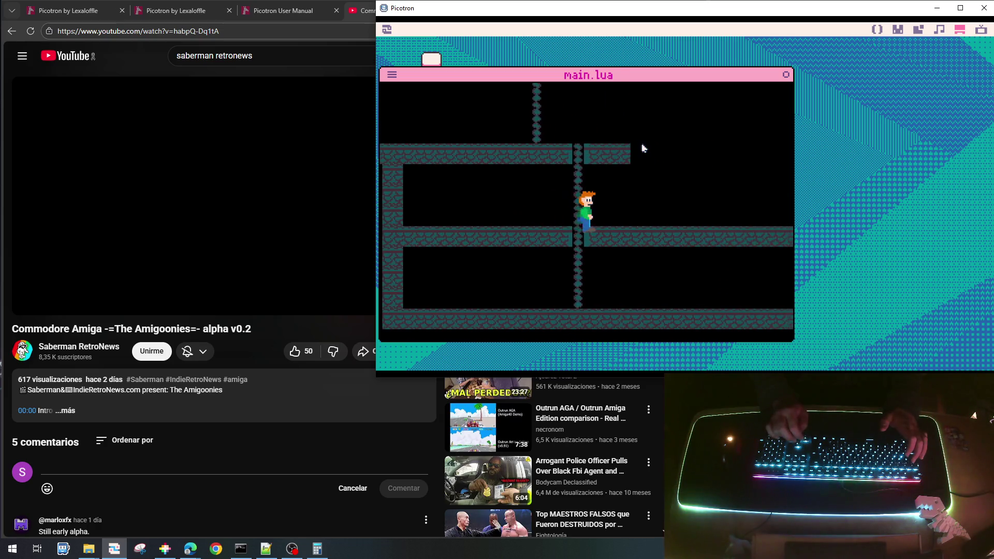
pyautogui.press('Escape')
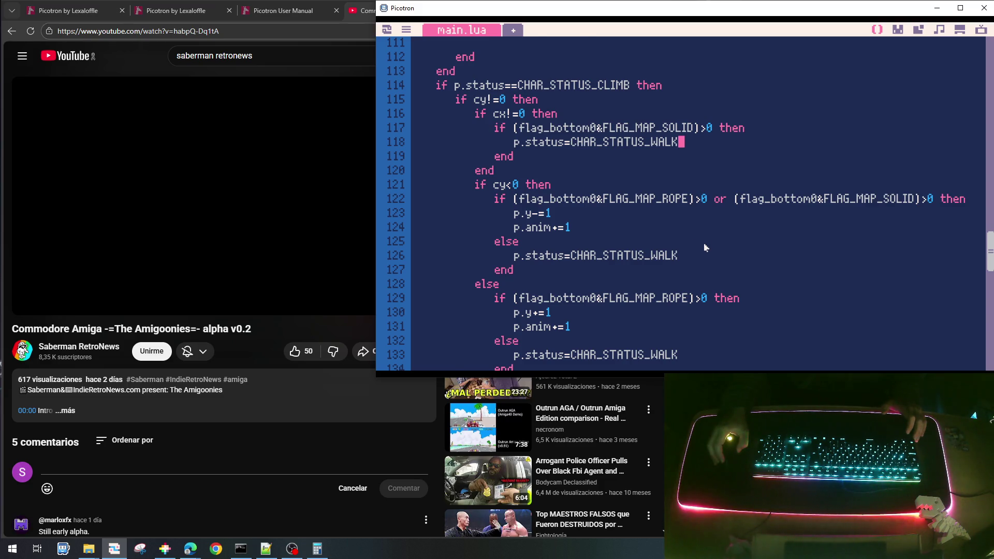
# - Add 'p.y-=(p.y%16)' under the '-- toca suelo' comment, then save and run the cart
pyautogui.scroll(-1, 706, 248)
pyautogui.scroll(2, 705, 248)
pyautogui.scroll(-2, 705, 248)
pyautogui.scroll(12, 705, 246)
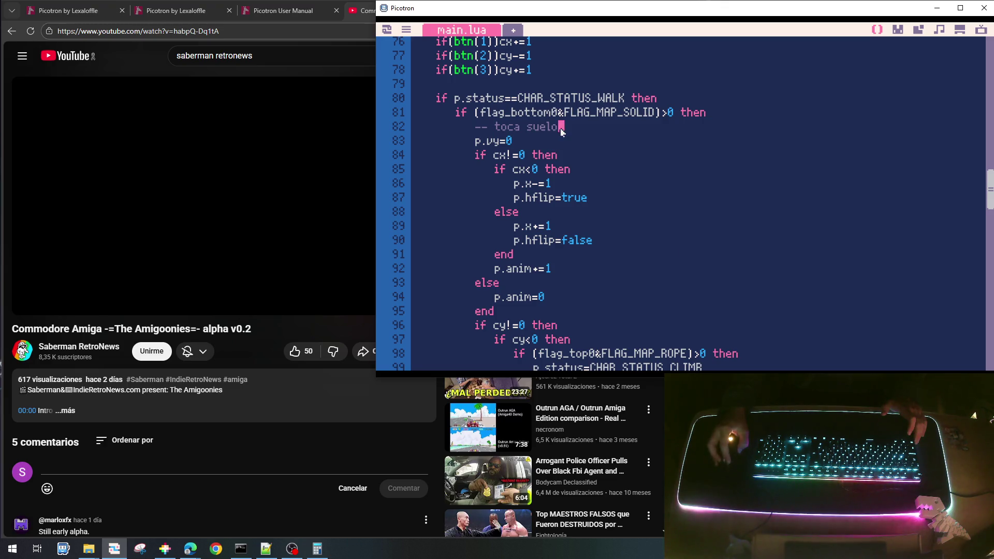
pyautogui.press('Return')
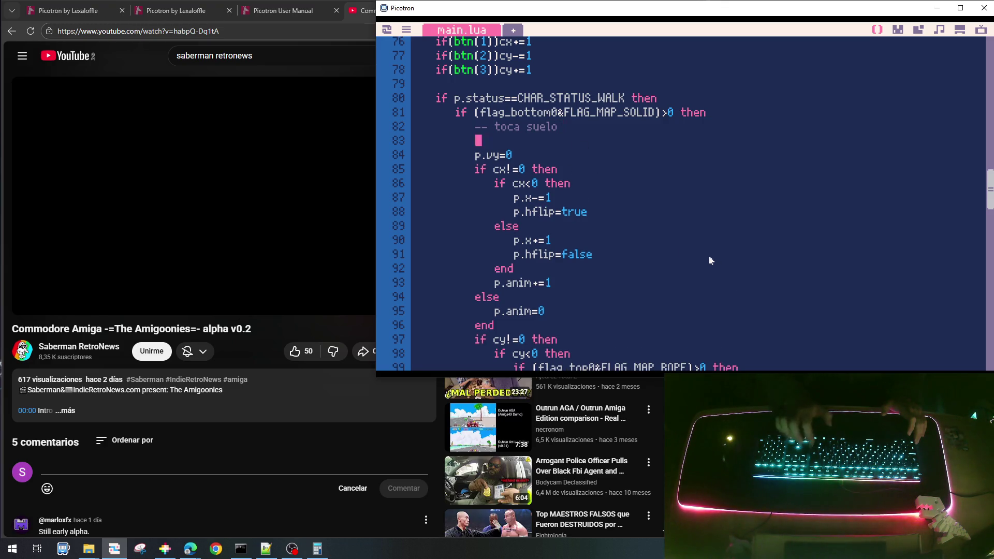
pyautogui.write('p.y')
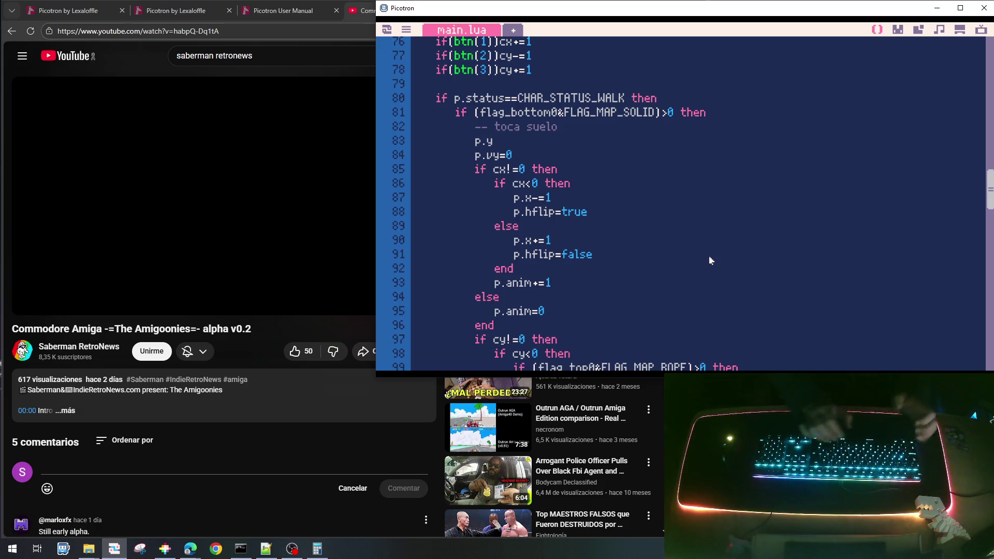
pyautogui.write('-=')
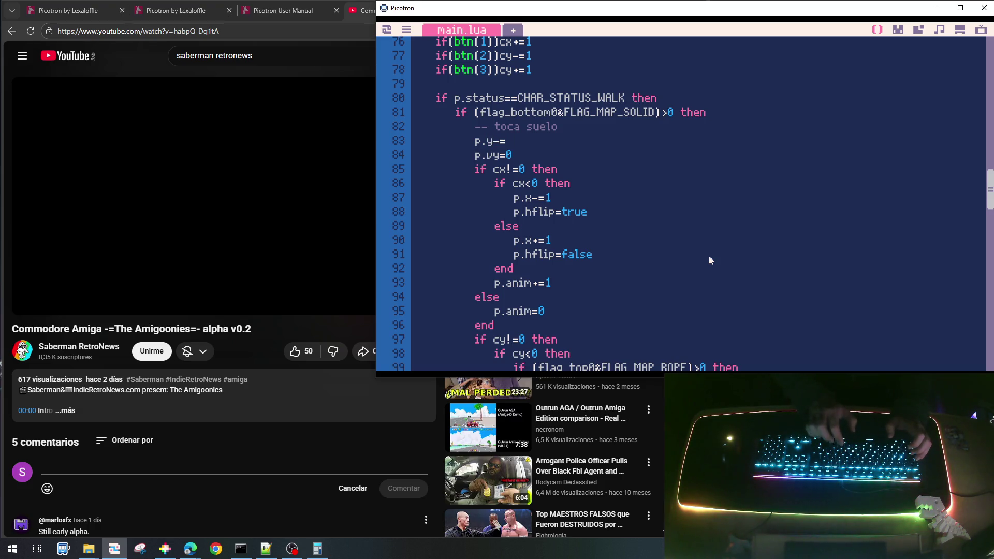
pyautogui.write('(p.y')
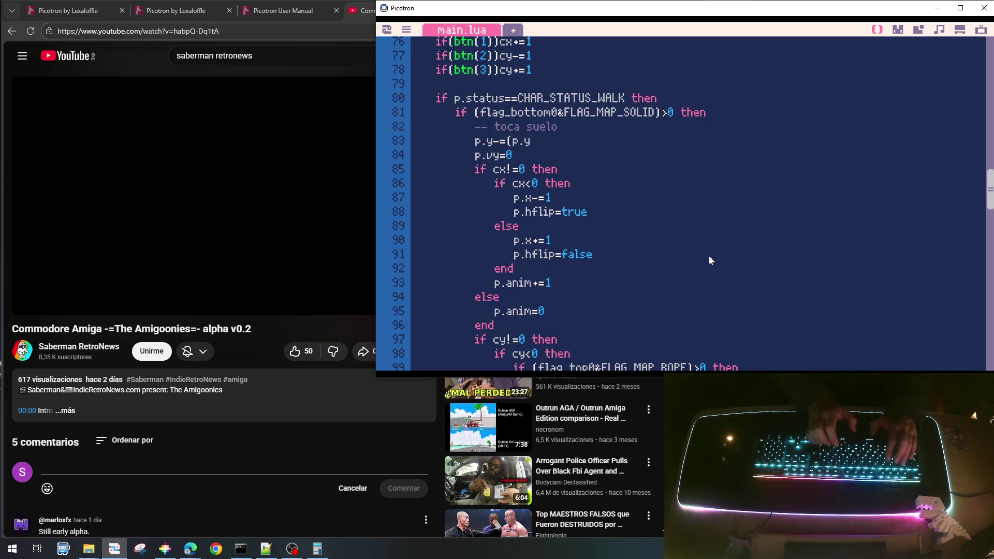
pyautogui.write('%16)')
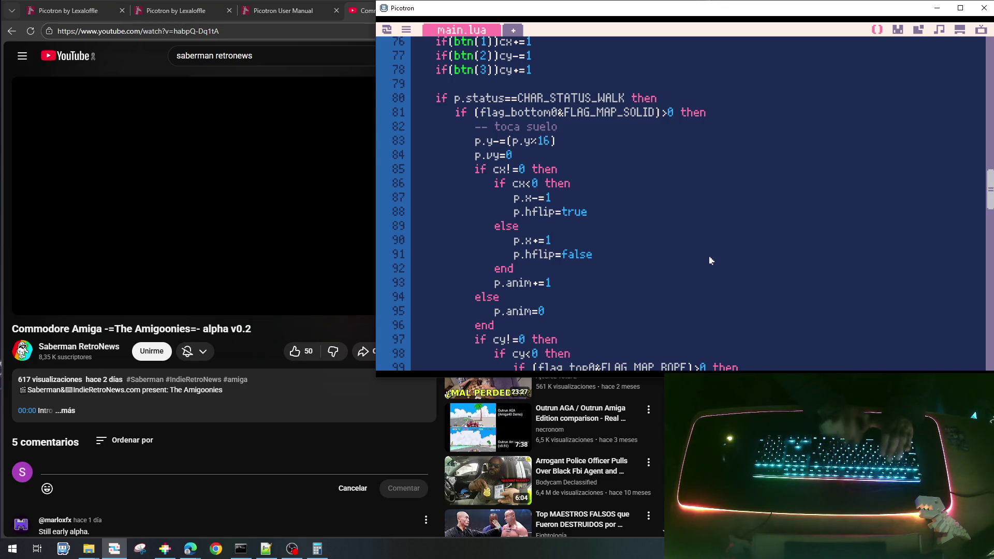
pyautogui.hotkey('ctrl', 's')
pyautogui.hotkey('ctrl', 'r')
# - Walk the kid to the ladder and climb it up and down between platforms
pyautogui.press('Right')
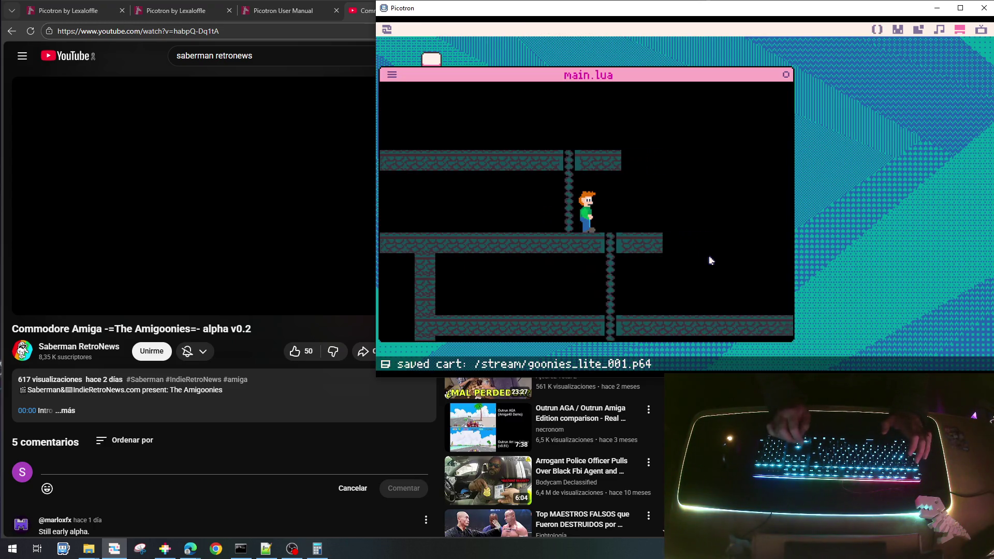
pyautogui.press('Down')
pyautogui.press('Down')
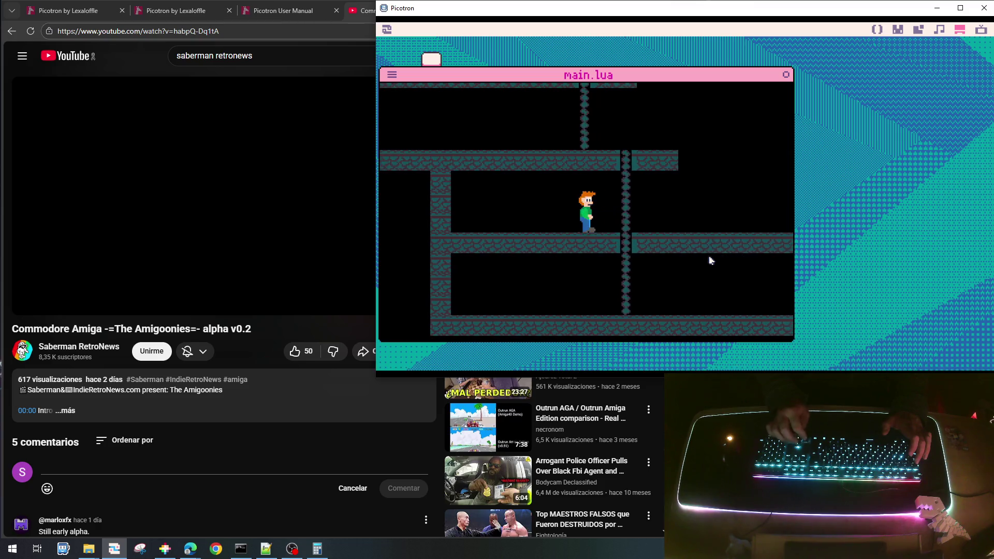
pyautogui.press('Up')
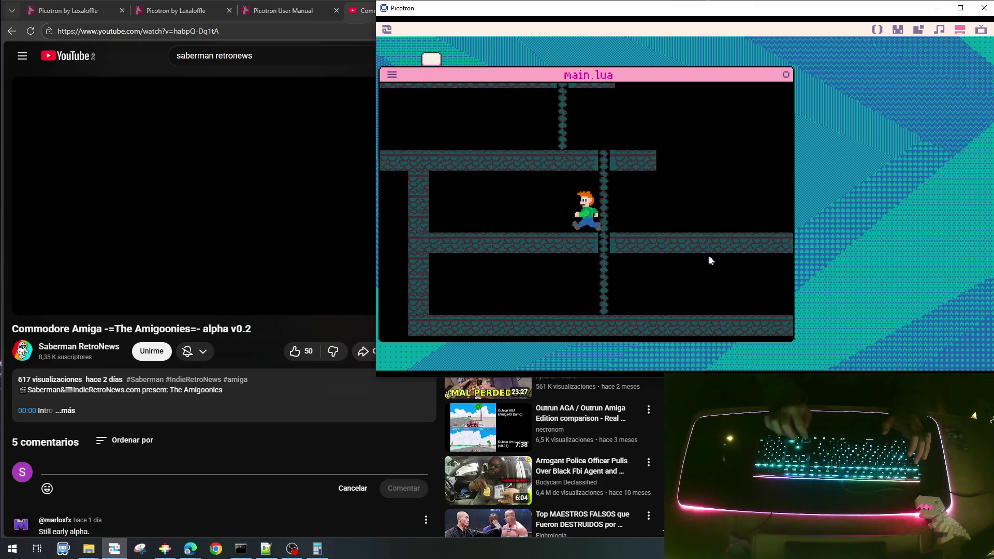
pyautogui.press('Up')
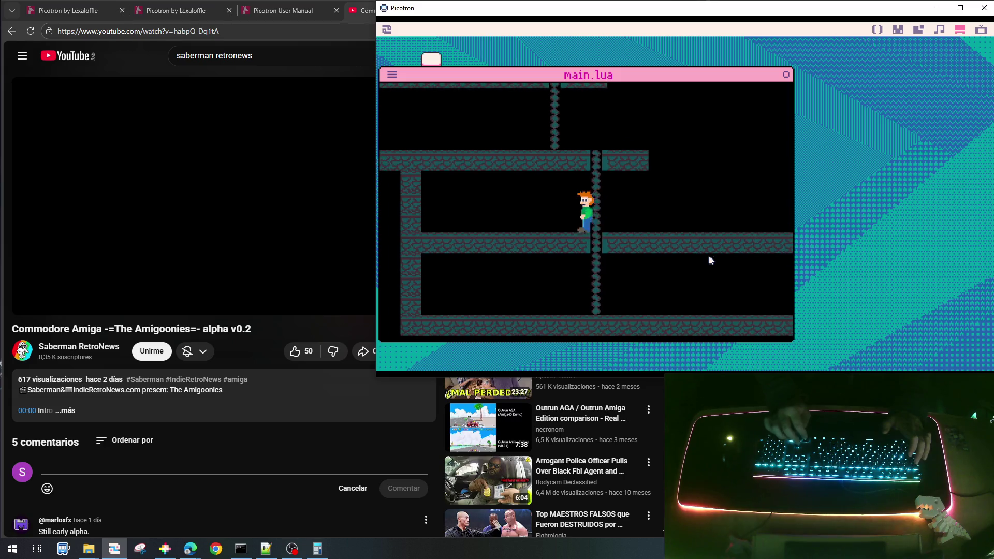
pyautogui.press('Down')
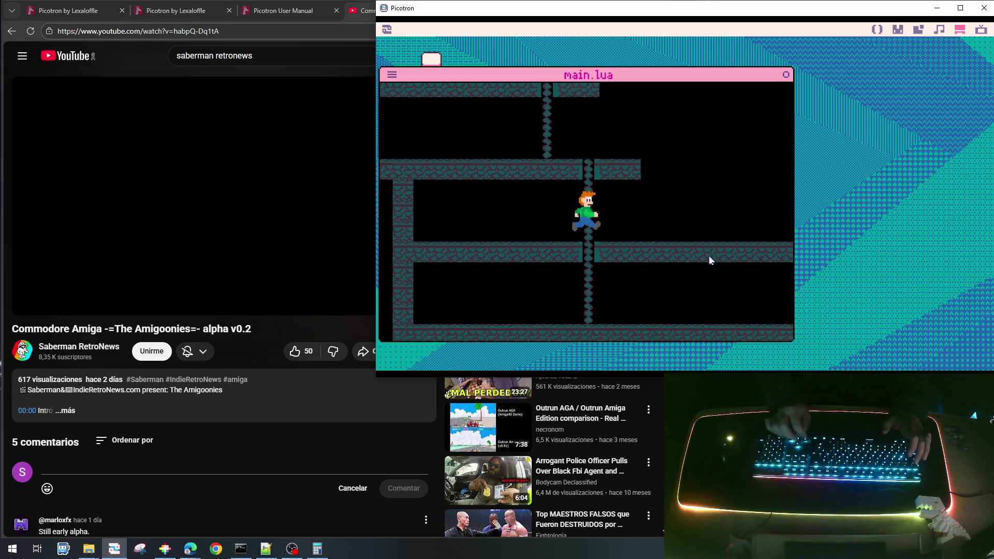
pyautogui.press('Left')
pyautogui.press('Down')
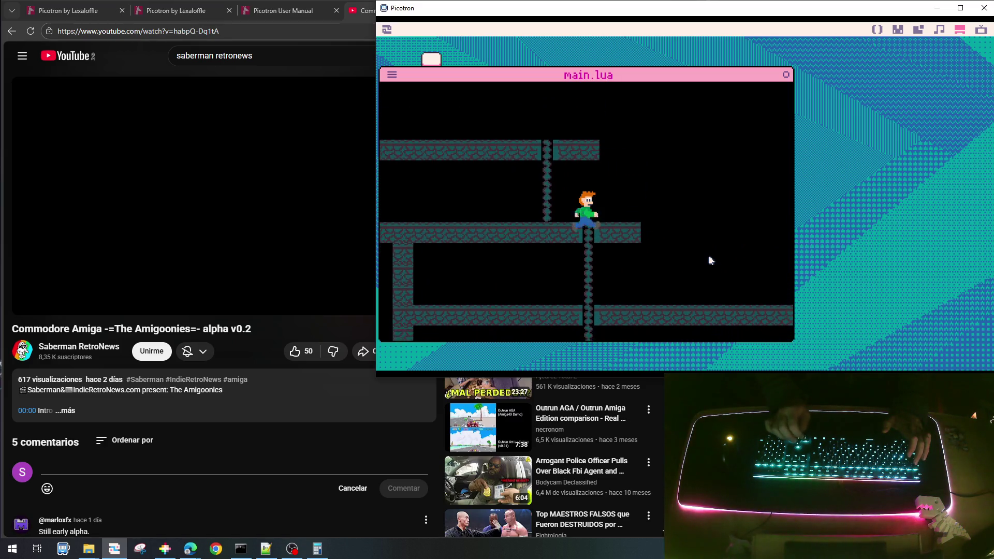
pyautogui.press('Down')
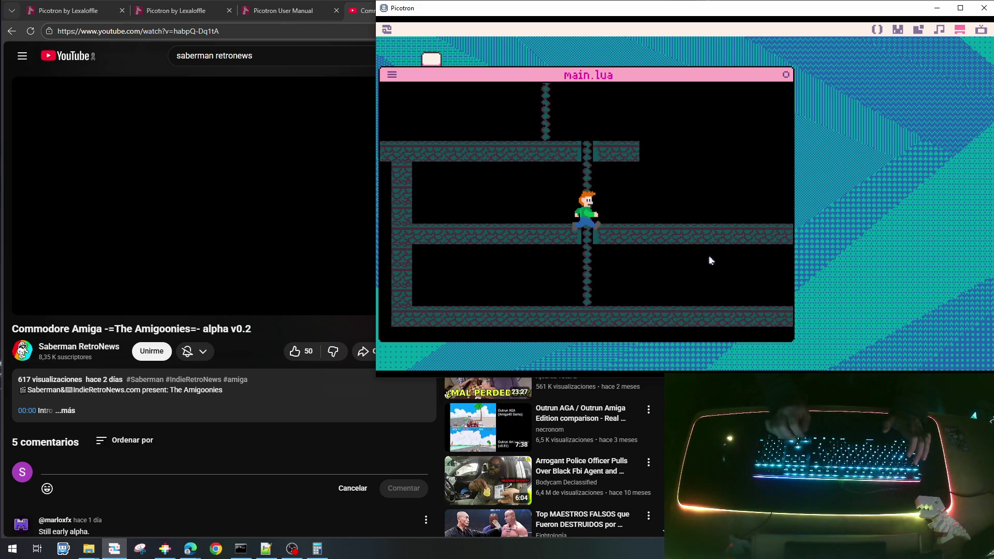
pyautogui.press('Left')
pyautogui.press('Right')
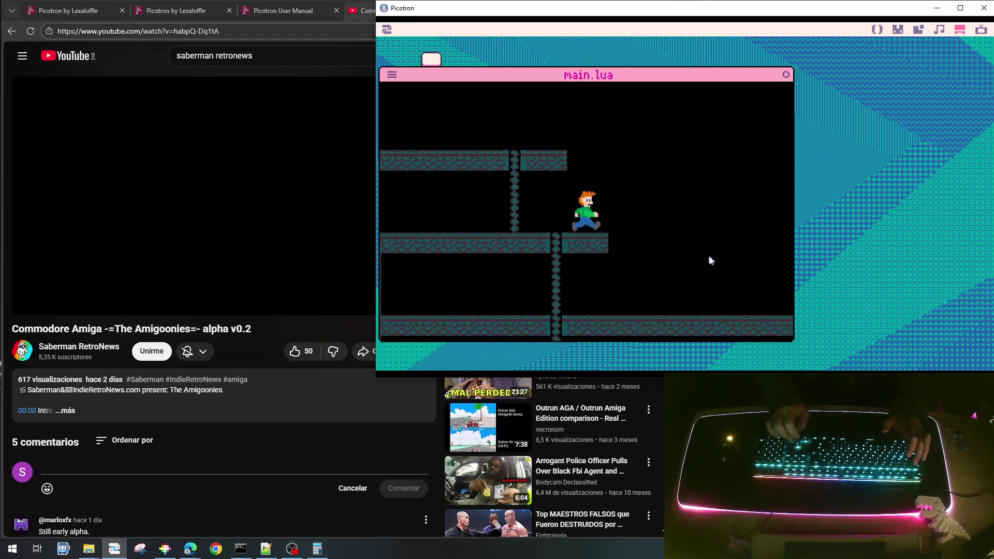
# - Climb down to the lower floor and run along the platforms, then stop the game
pyautogui.press('Down')
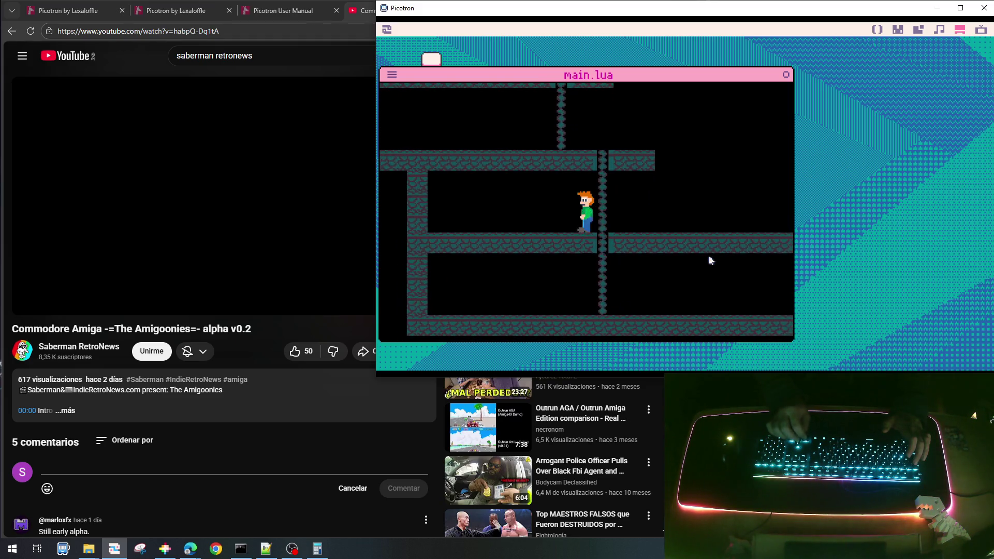
pyautogui.press('Up')
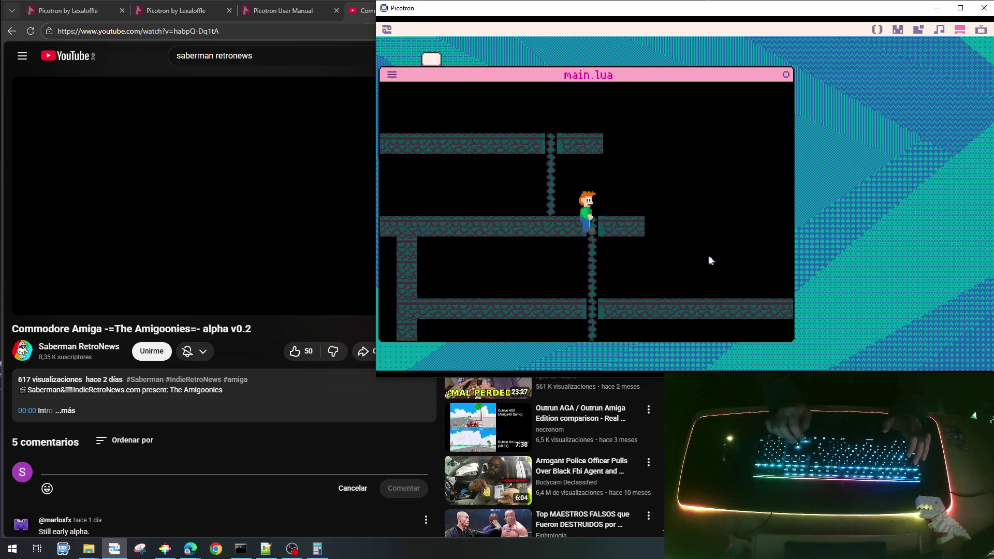
pyautogui.press('Left')
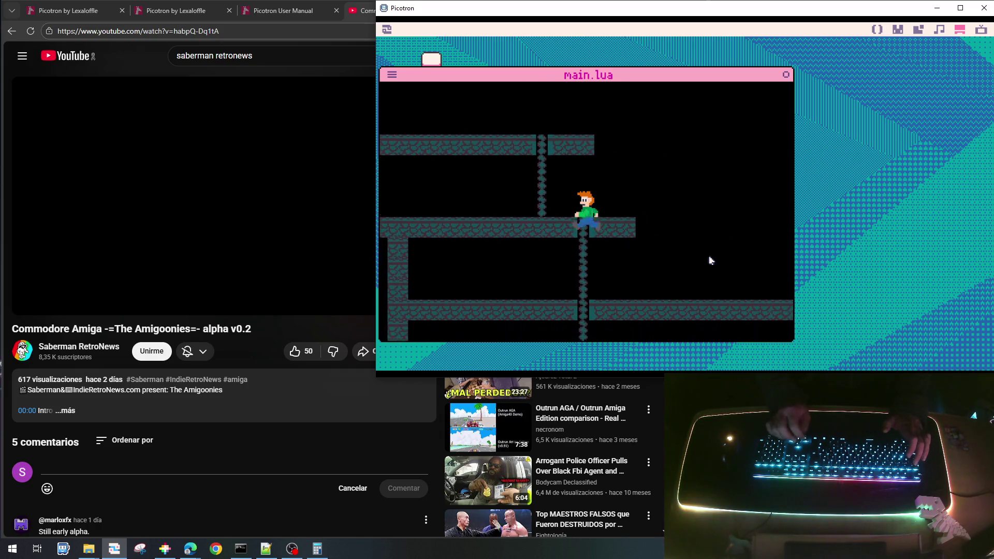
pyautogui.press('Down')
pyautogui.press('Up')
pyautogui.press('Down')
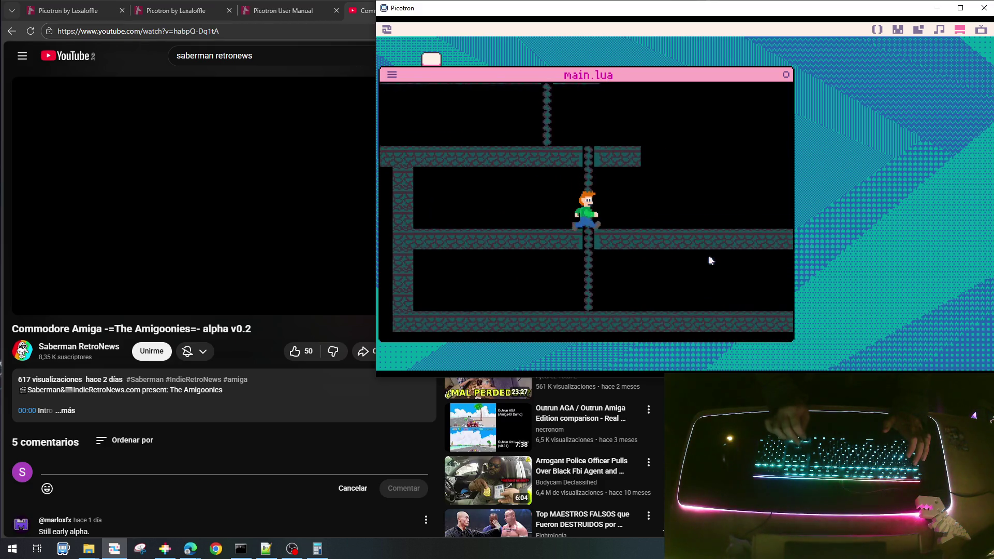
pyautogui.press('Right')
pyautogui.press('Left')
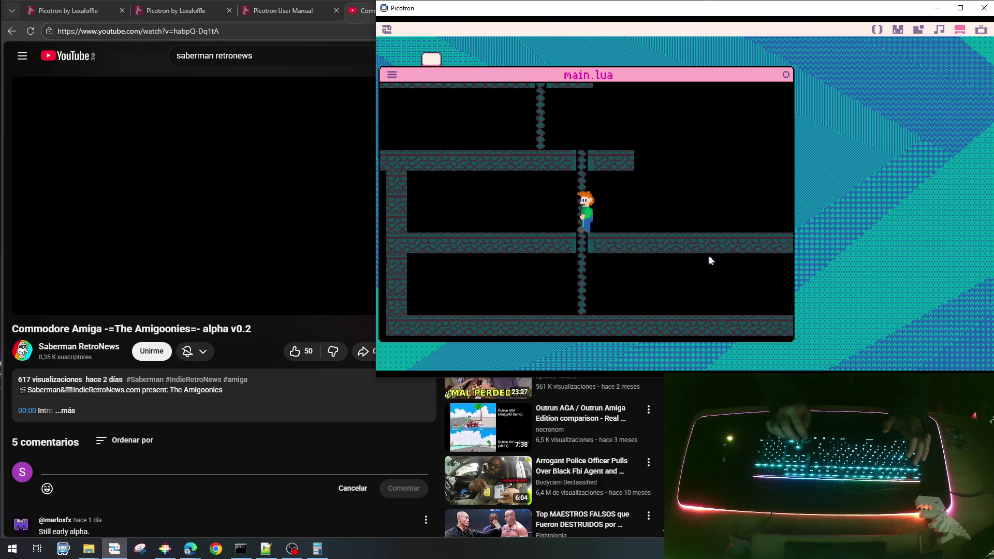
pyautogui.press('Down')
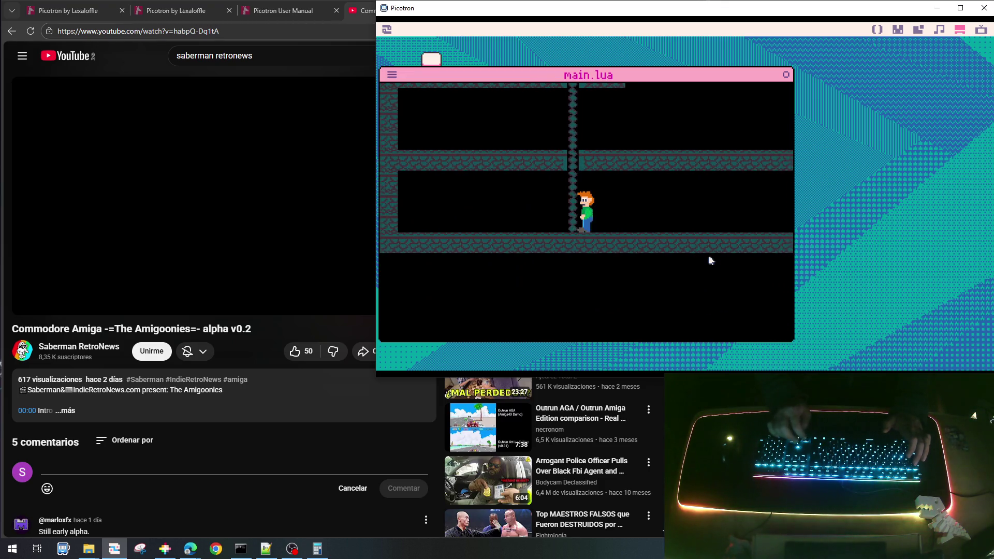
pyautogui.press('Right')
pyautogui.press('Left')
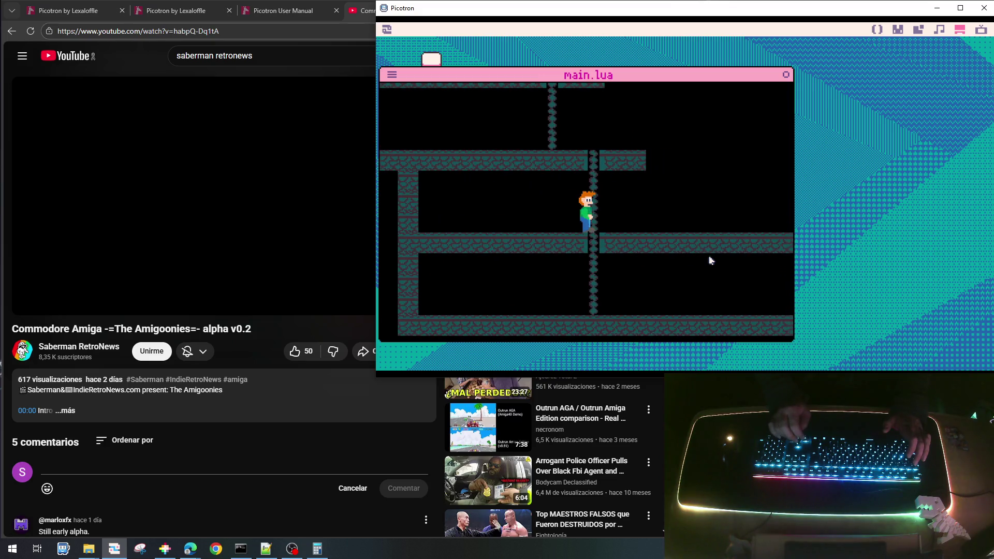
pyautogui.press('Escape')
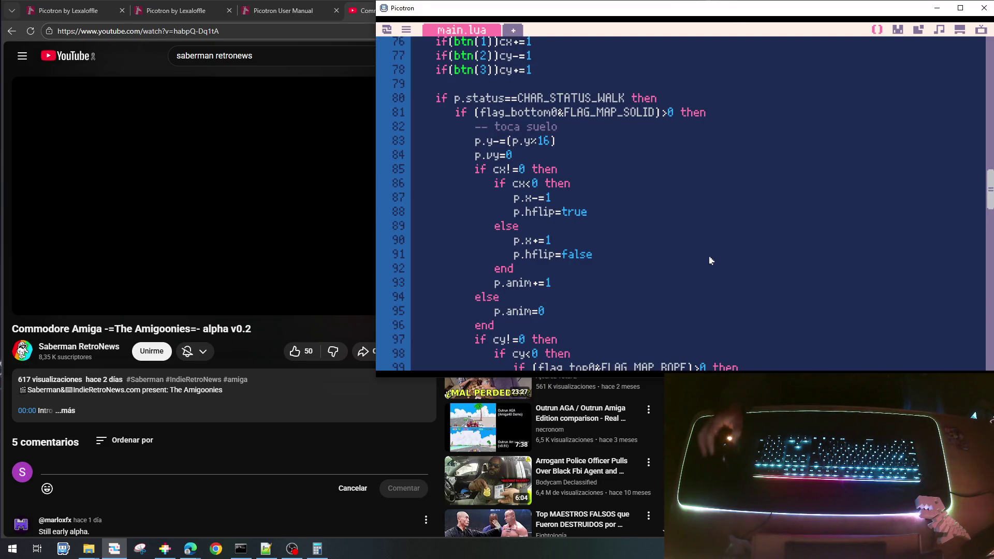
# - Add 'and p.y%16<4' before 'then' in line 118's solid-floor check, then save and run
pyautogui.scroll(-7, 709, 228)
pyautogui.scroll(-4, 694, 235)
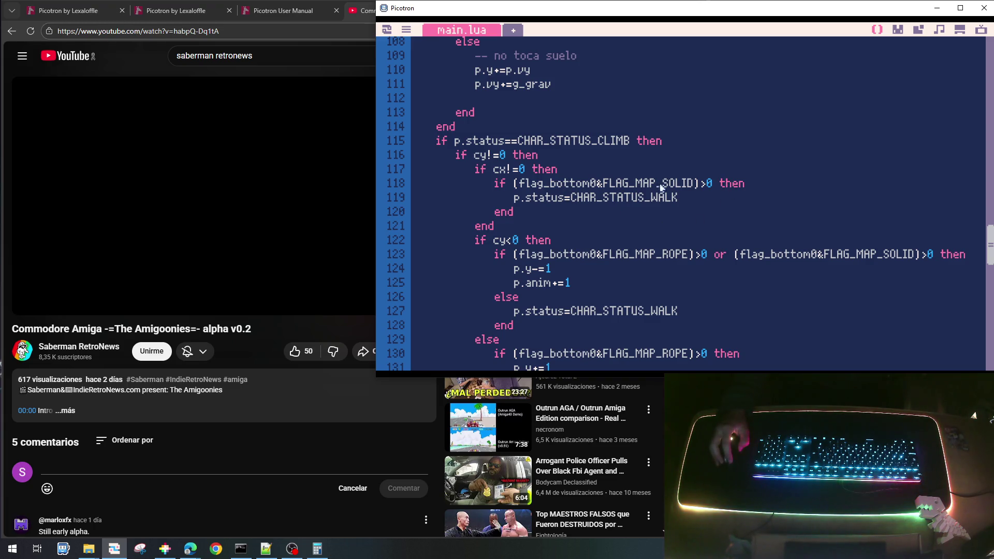
pyautogui.write('and p ')
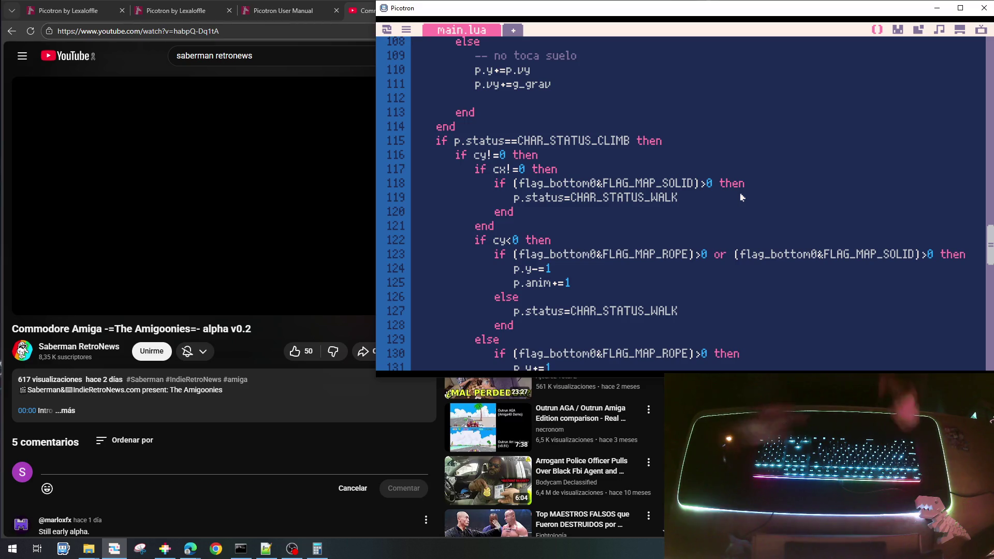
pyautogui.write('.y')
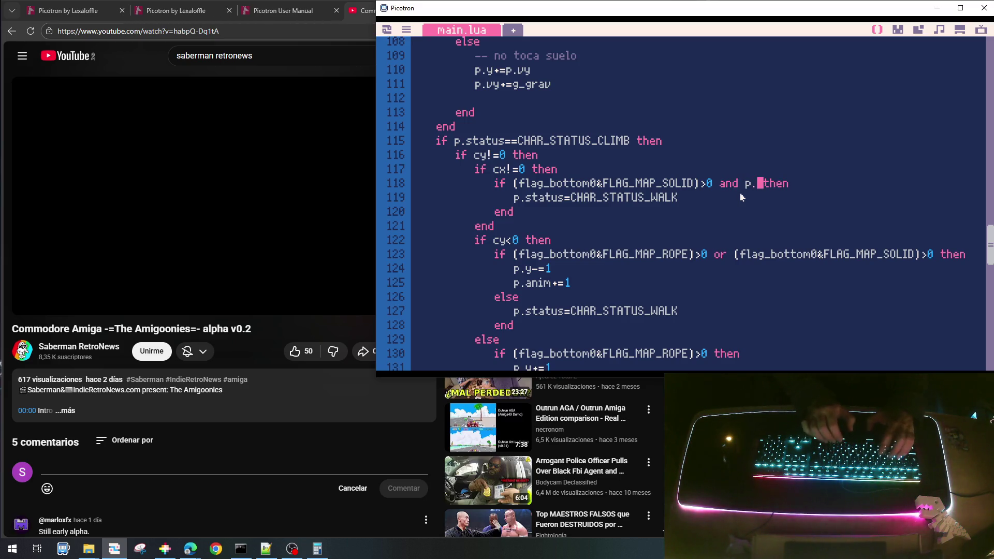
pyautogui.write('<')
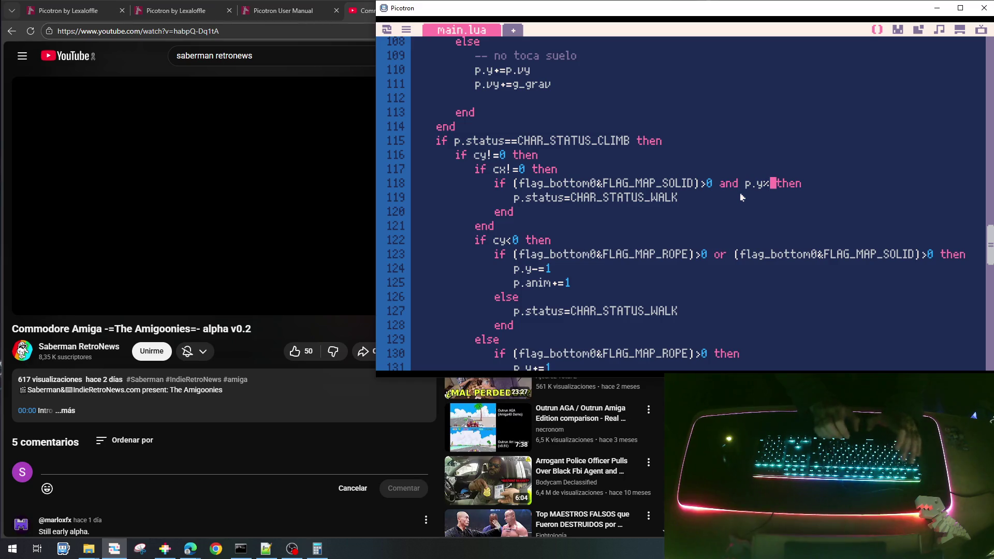
pyautogui.write('6<')
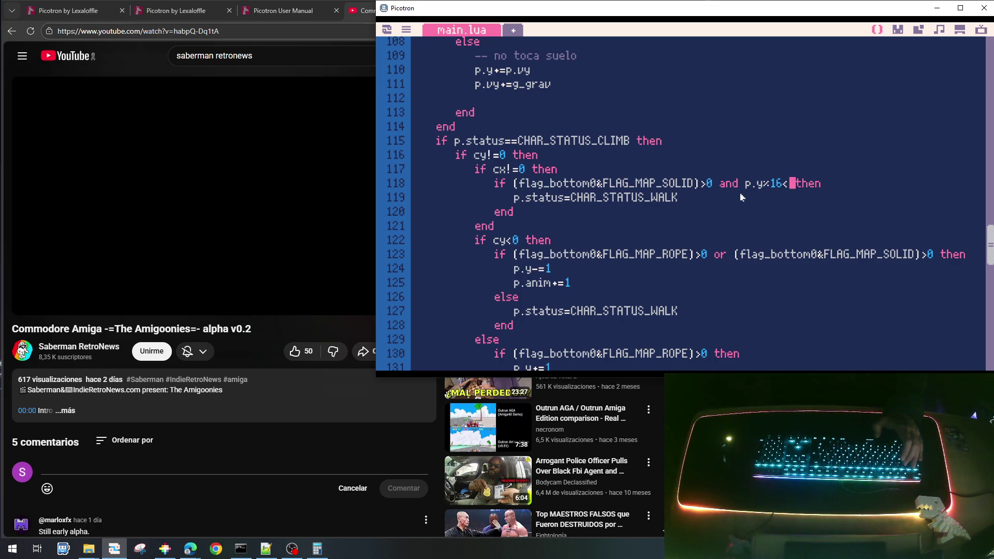
pyautogui.hotkey('ctrl', 's')
pyautogui.hotkey('ctrl', 'r')
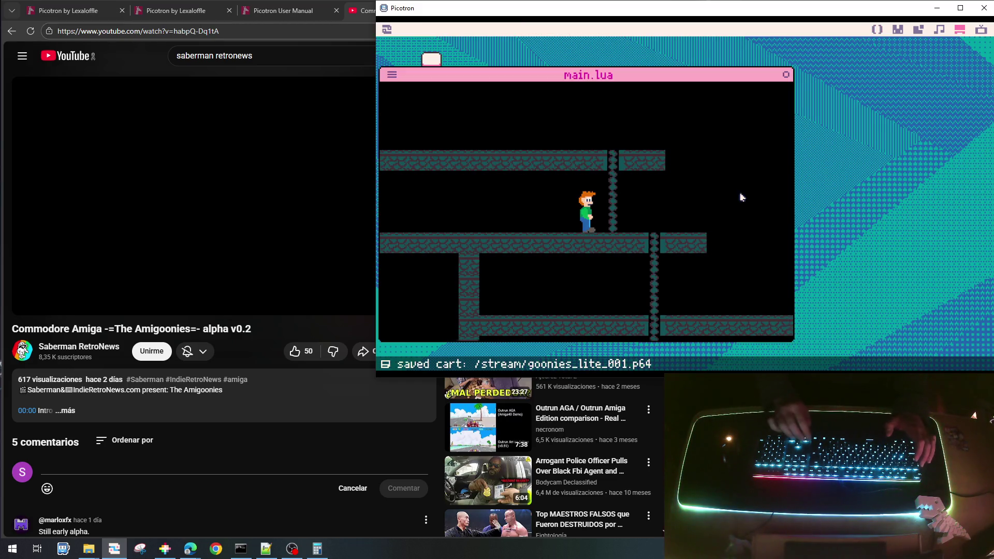
# - Walk the kid to the rope and climb down and up between the lower platforms
pyautogui.press('Right')
pyautogui.press('Down')
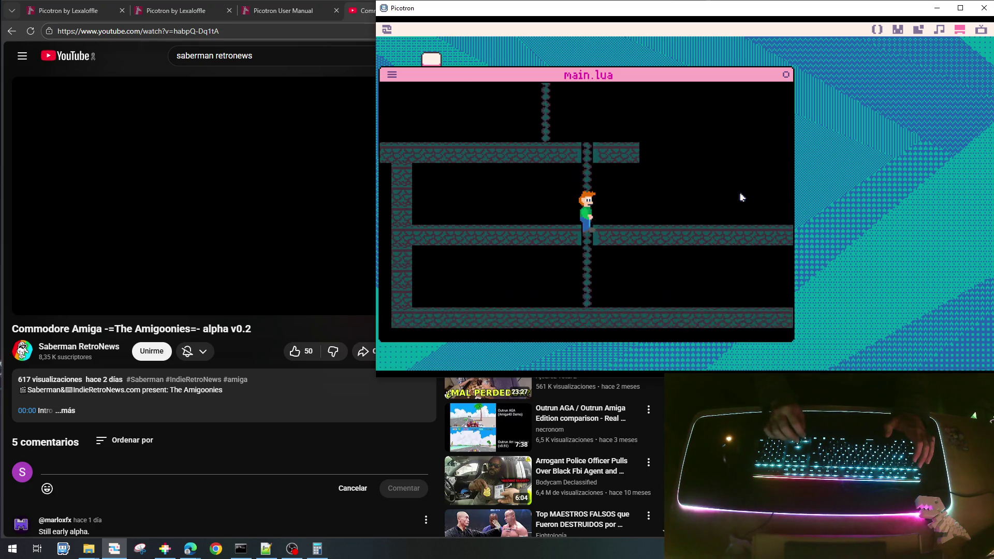
pyautogui.press('Right')
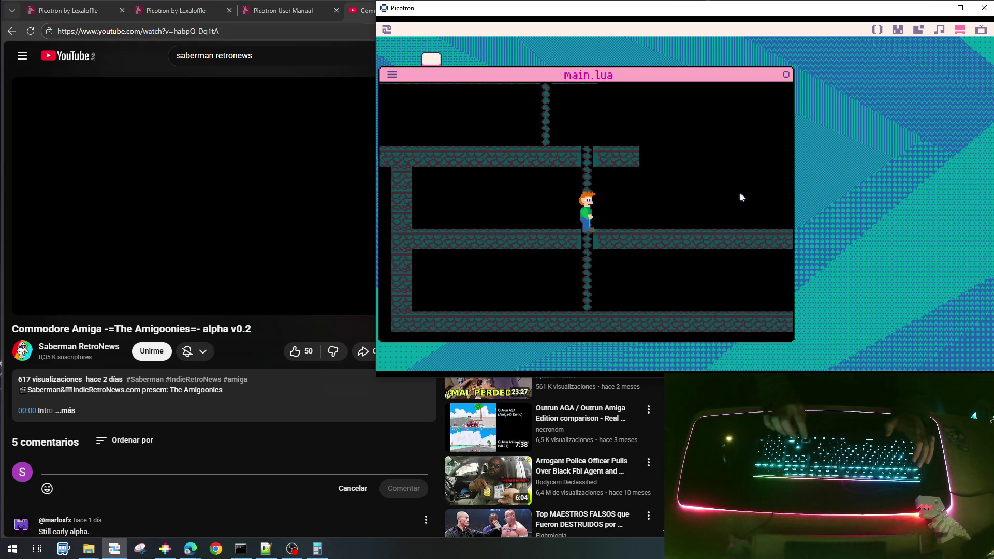
pyautogui.press('Right')
pyautogui.press('Down')
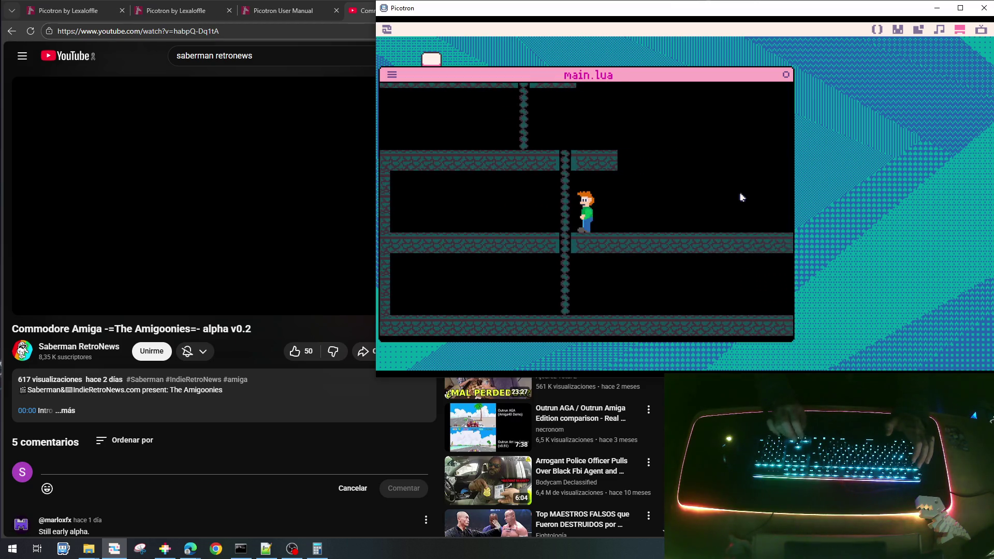
pyautogui.press('Right')
pyautogui.press('Up')
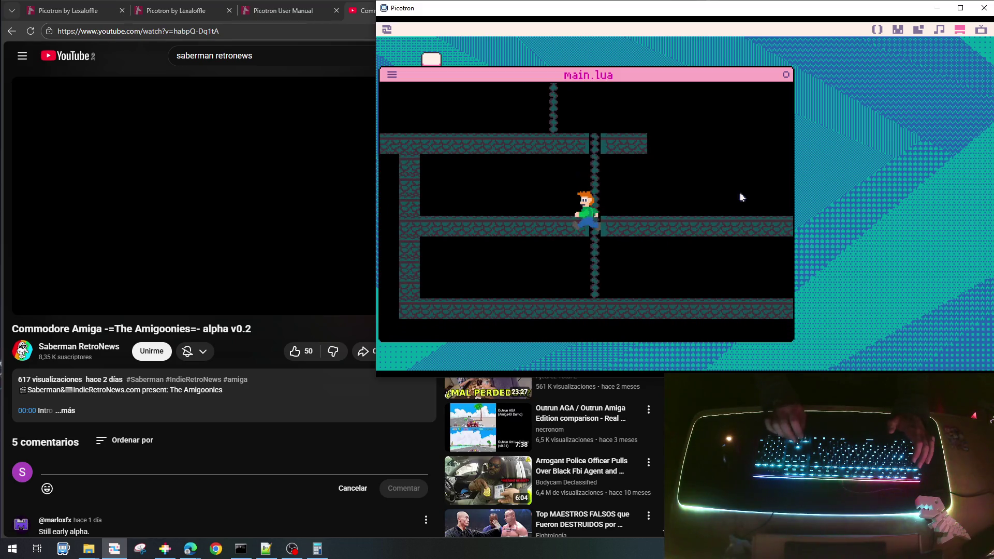
pyautogui.press('Left')
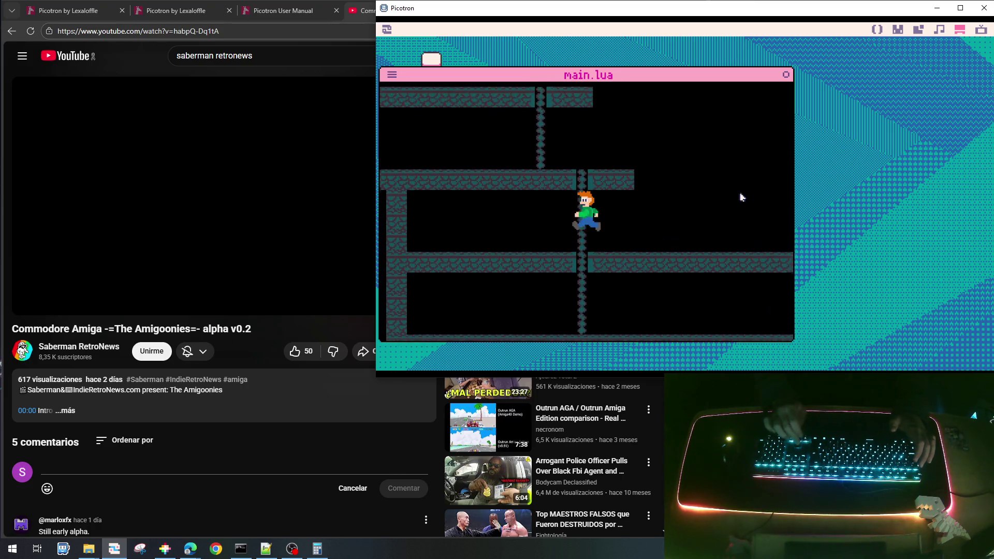
pyautogui.press('Up')
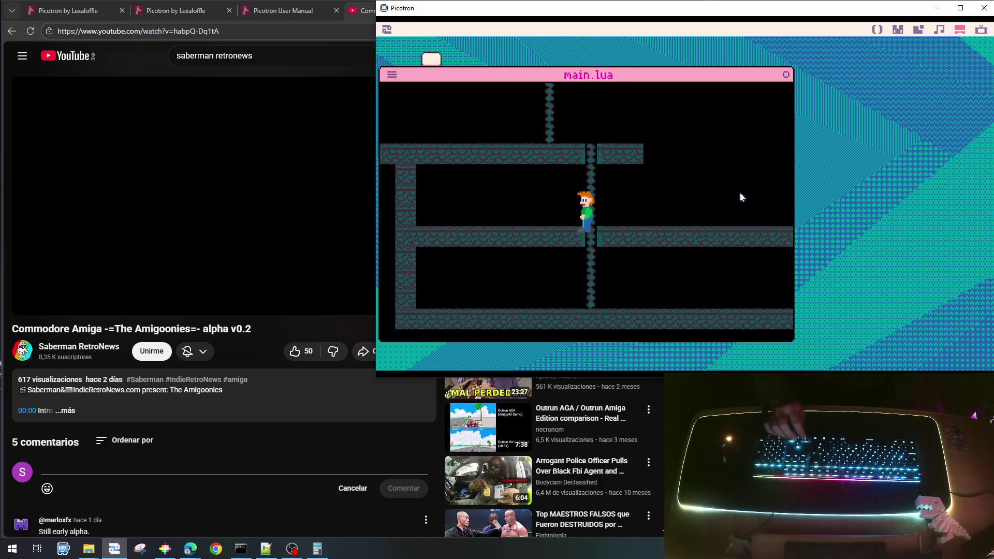
pyautogui.press('Down')
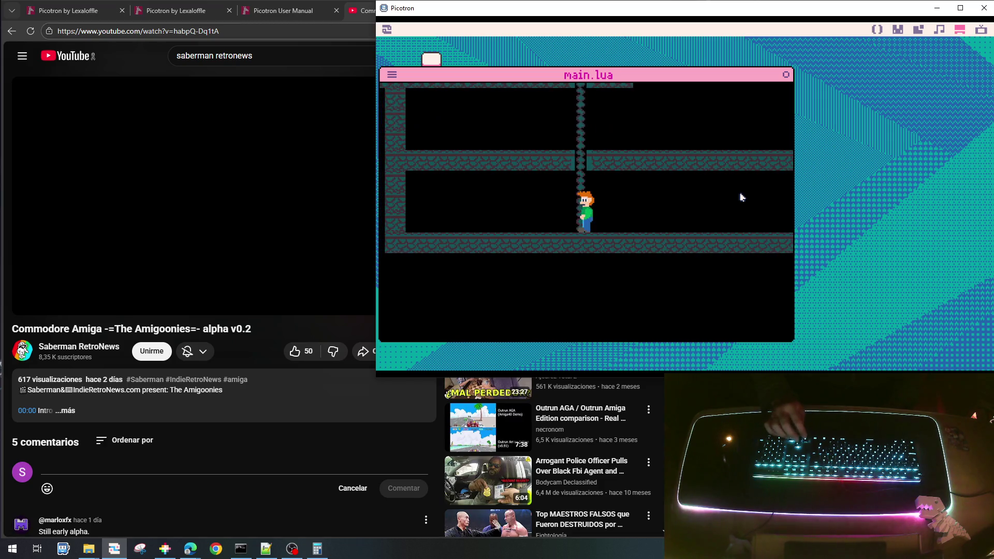
pyautogui.press('Up')
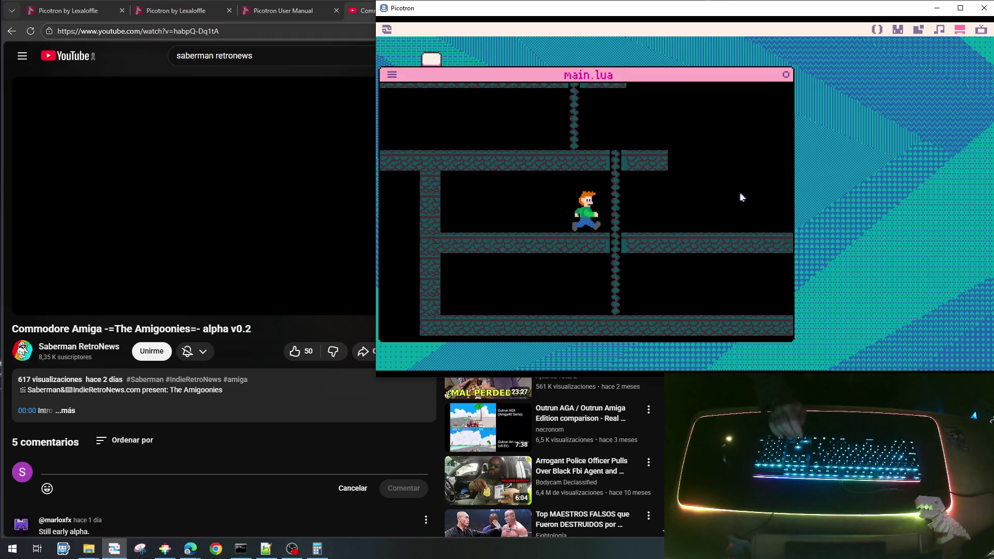
# - Run past the rope, climb down to the next floor, then climb back up
pyautogui.press('Right')
pyautogui.press('Down')
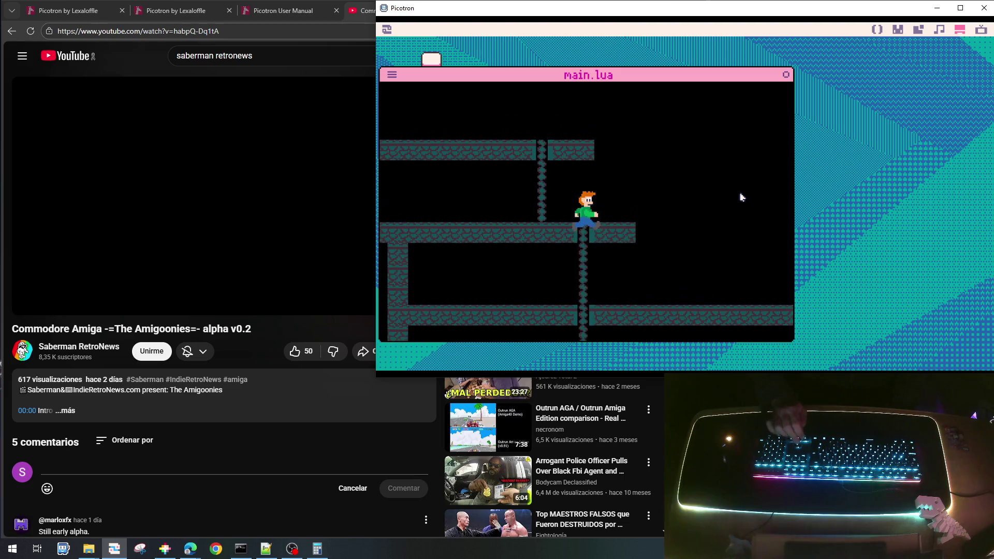
pyautogui.press('Right')
pyautogui.press('Left')
pyautogui.press('Down')
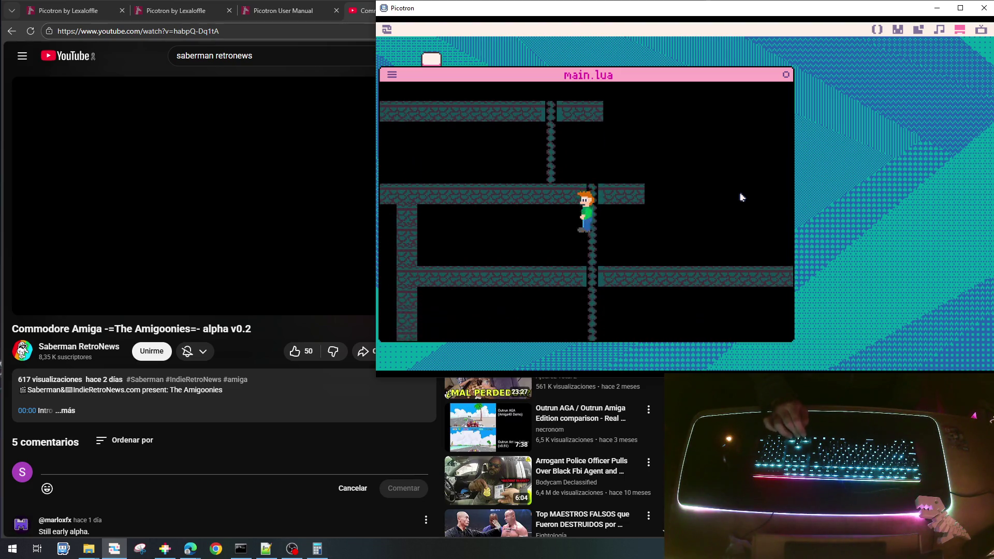
pyautogui.press('Down')
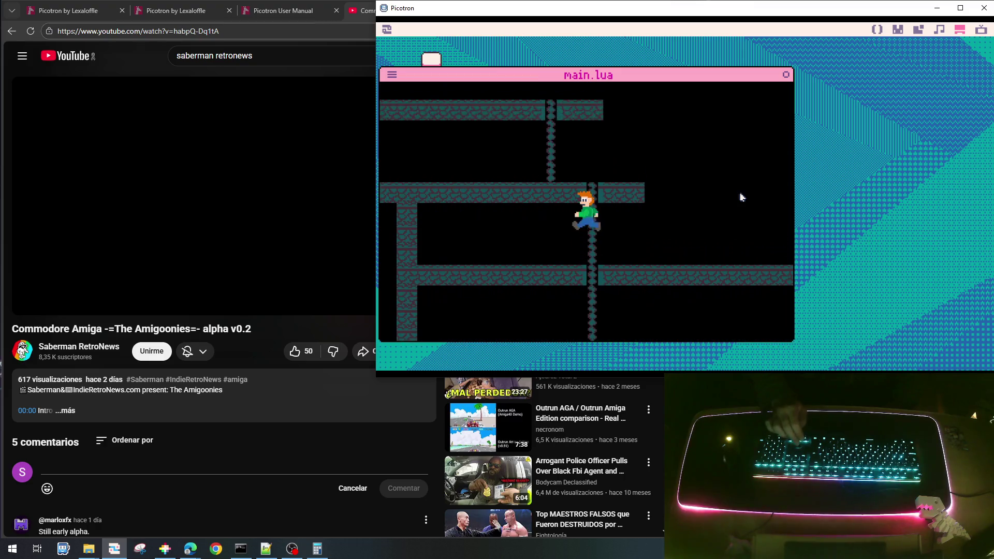
pyautogui.press('Up')
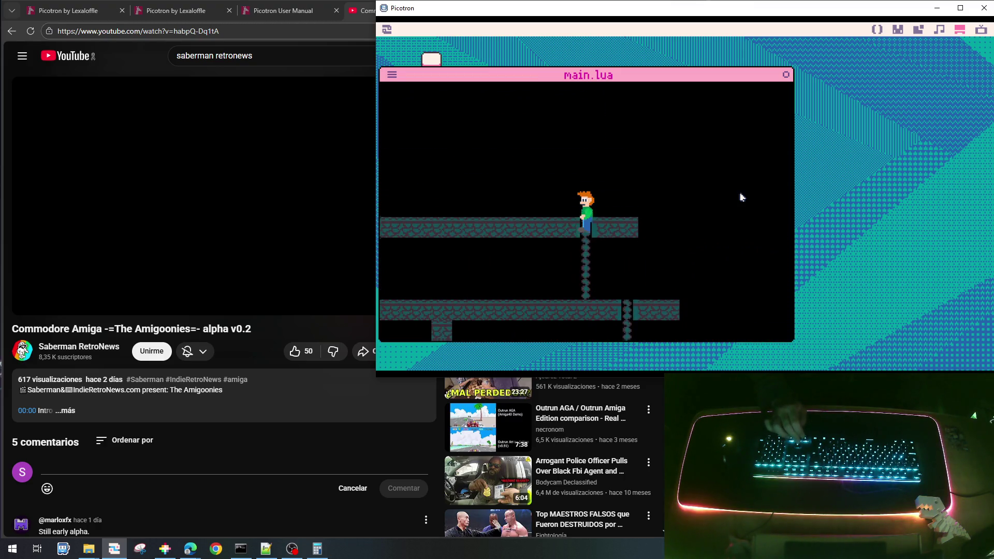
pyautogui.press('Down')
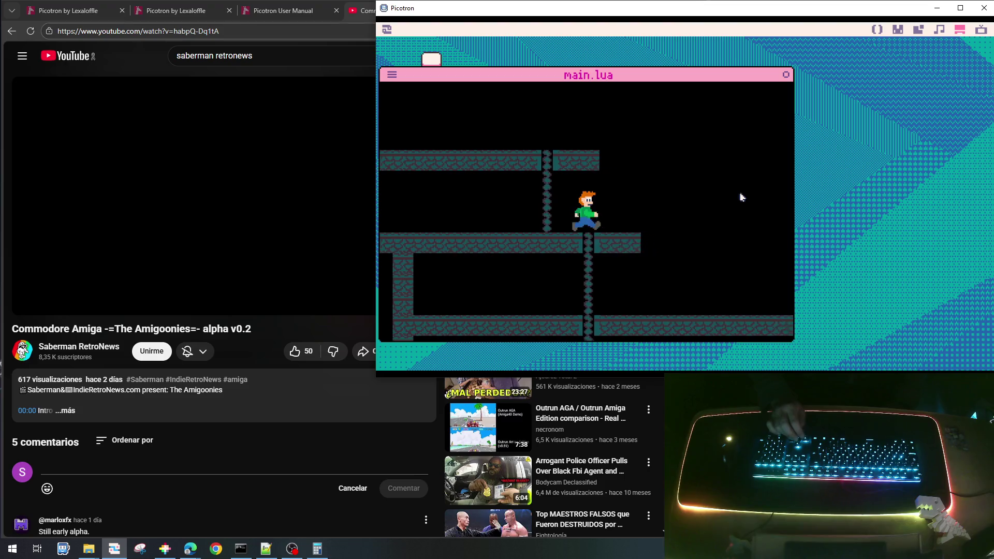
pyautogui.press('Down')
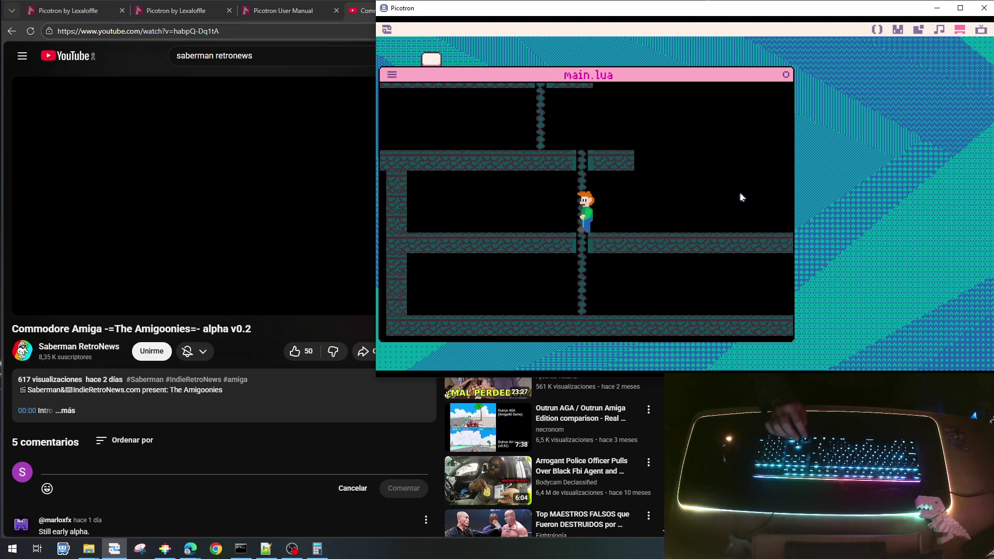
pyautogui.press('Up')
pyautogui.press('Up')
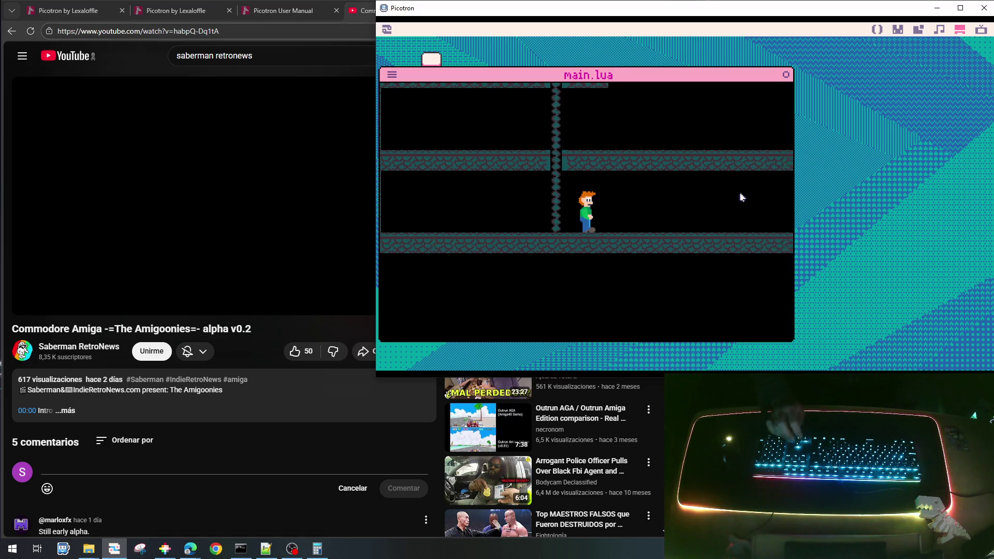
# - Climb to the top floor, test a few more climbs, then stop the game and return to the code
pyautogui.press('Up')
pyautogui.press('Up')
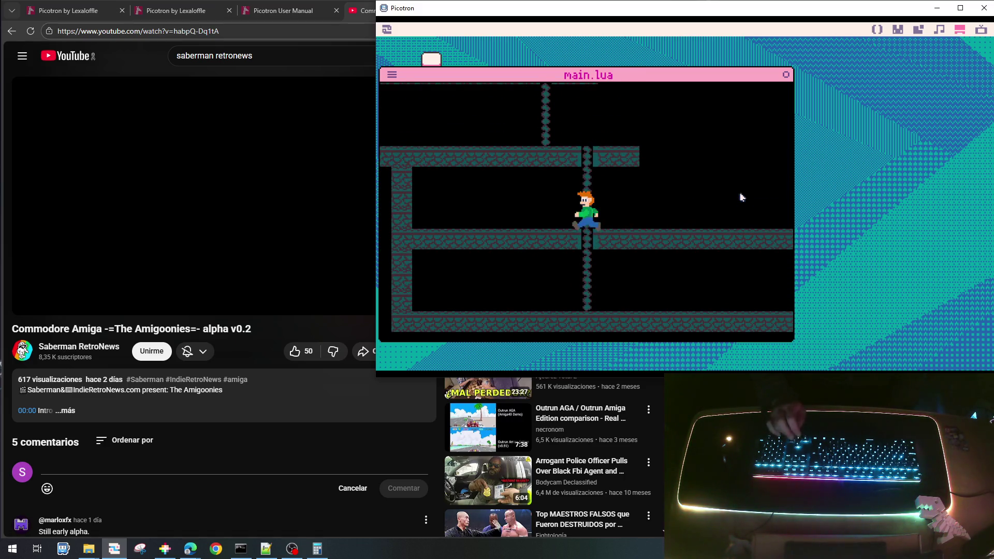
pyautogui.press('Up')
pyautogui.press('Right')
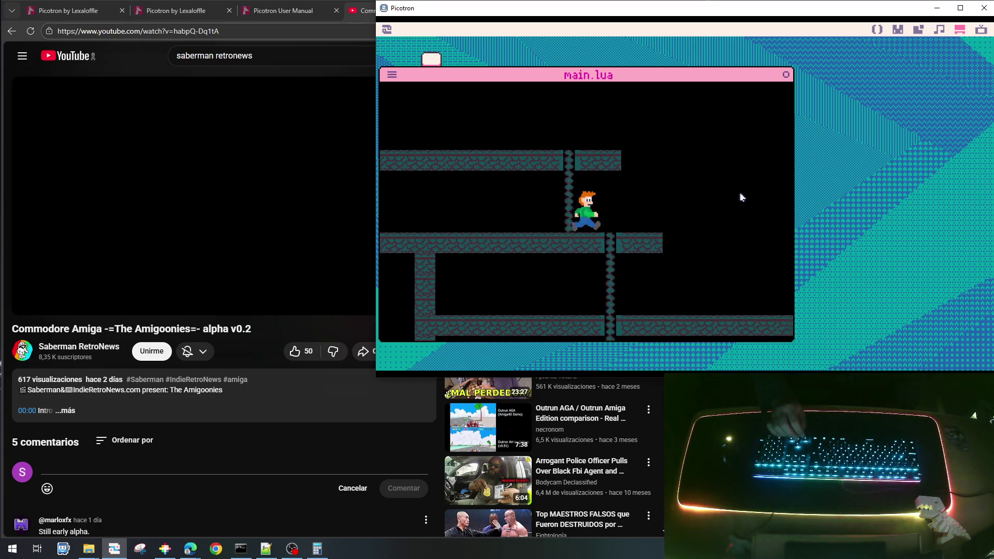
pyautogui.press('Down')
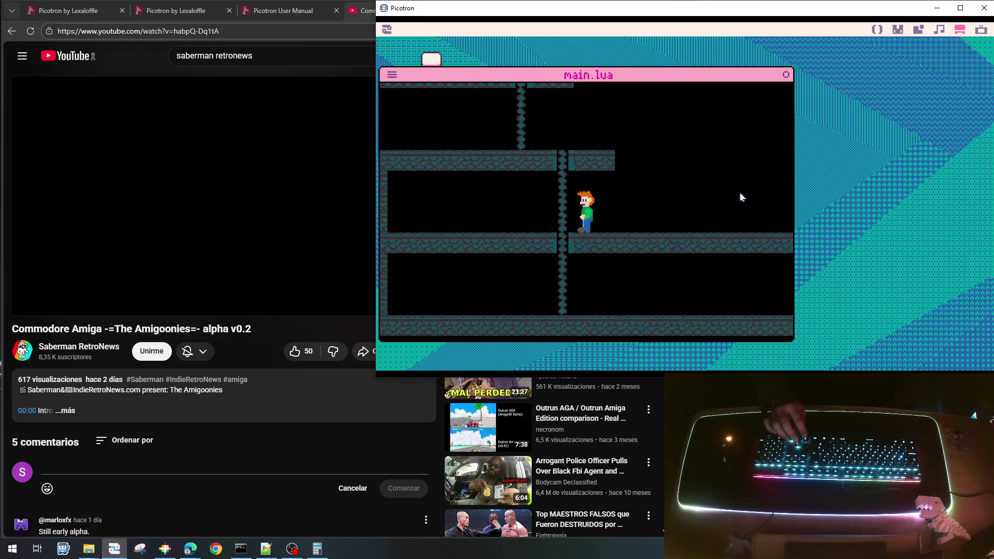
pyautogui.press('Left')
pyautogui.press('Up')
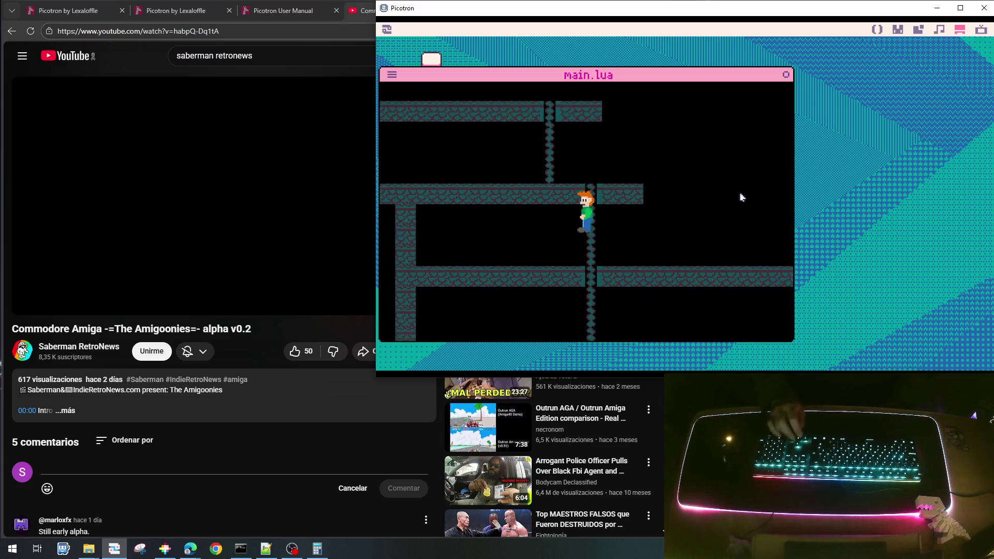
pyautogui.press('Down')
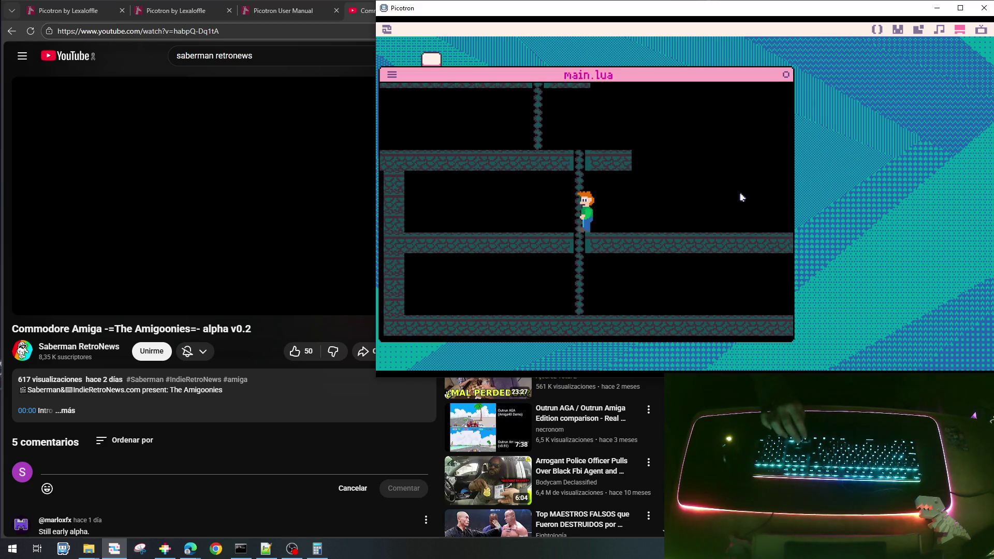
pyautogui.press('Left')
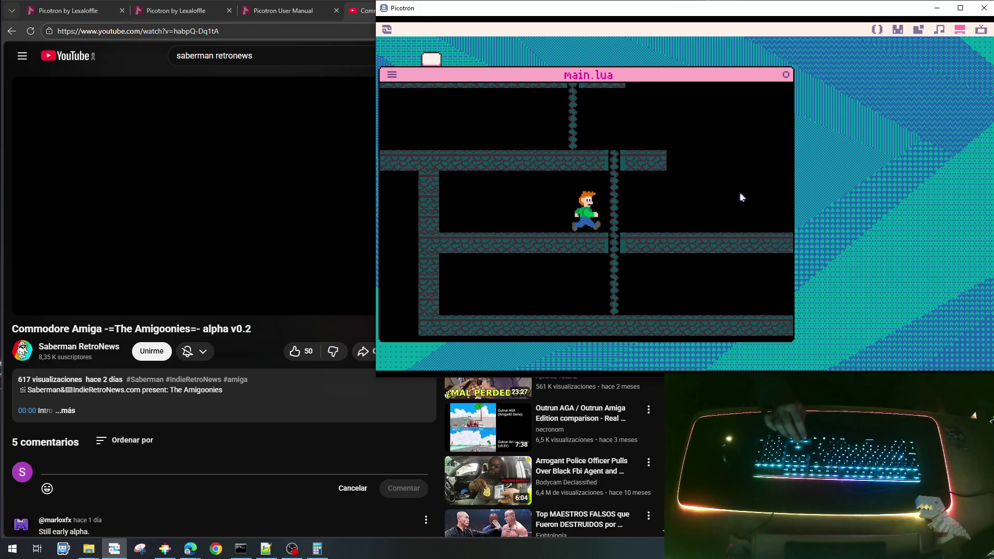
pyautogui.press('Right')
pyautogui.press('Escape')
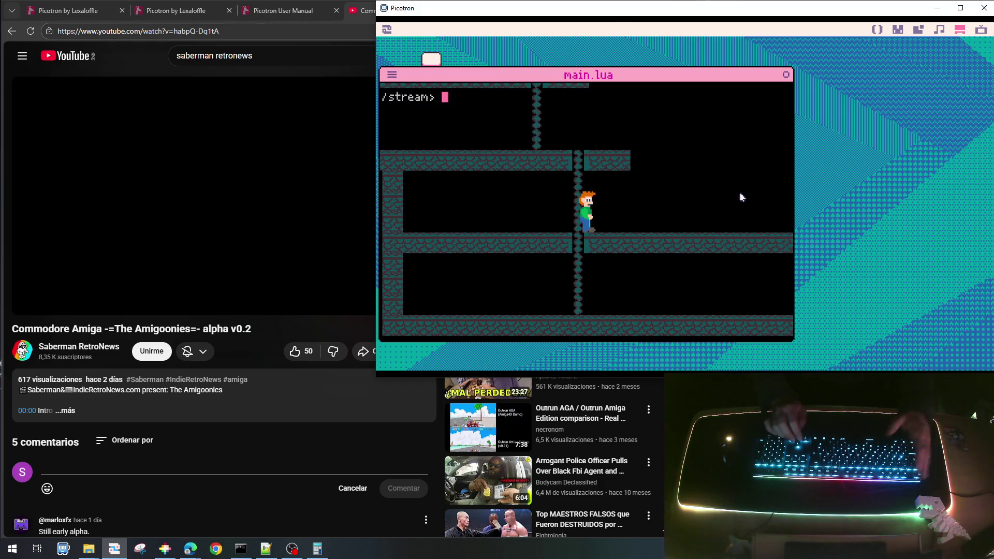
pyautogui.press('Escape')
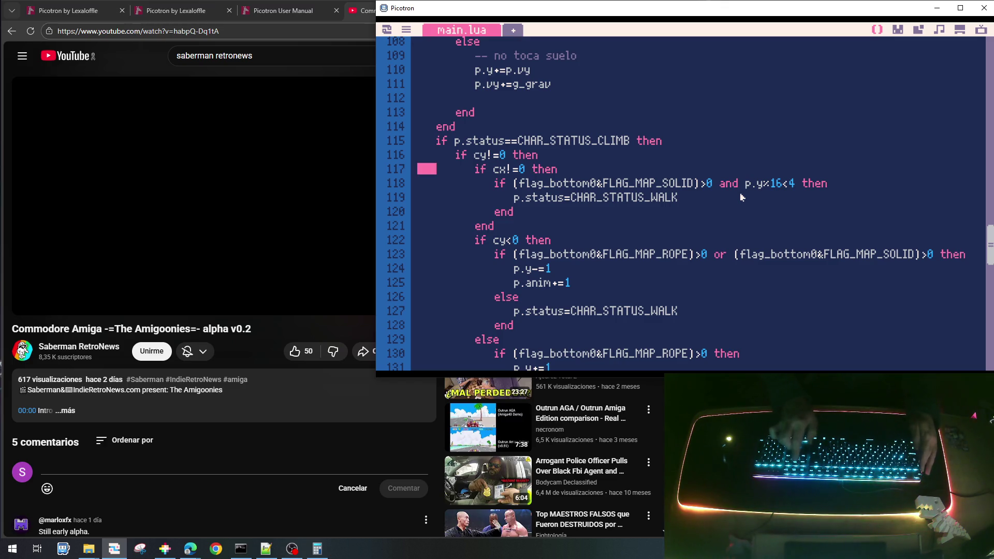
# - Move the 'if cx!=0' block above the cy check, outdent it one level, and save the cart
pyautogui.press('Down')
pyautogui.press('Down')
pyautogui.press('Up')
pyautogui.press('Down')
pyautogui.press('Down')
pyautogui.hotkey('shift', 'Down')
pyautogui.hotkey('shift', 'Down')
pyautogui.hotkey('shift', 'Down')
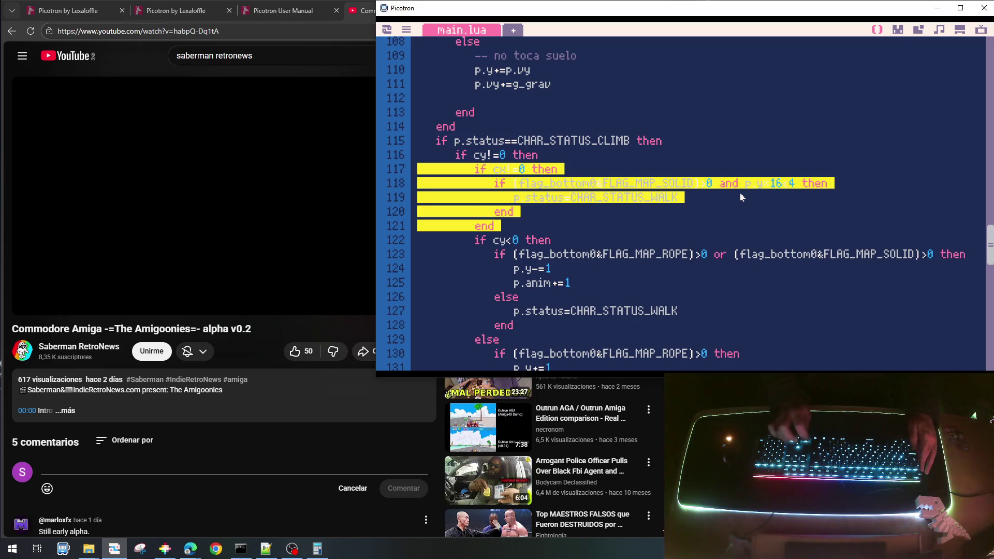
pyautogui.press('Delete')
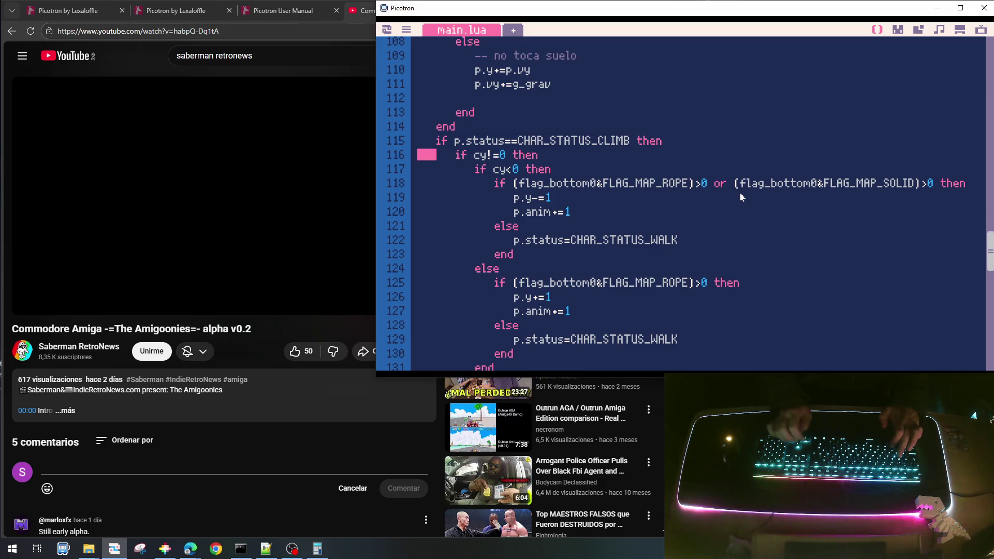
pyautogui.hotkey('ctrl', 'v')
pyautogui.hotkey('shift', 'Up')
pyautogui.hotkey('shift', 'Up')
pyautogui.hotkey('shift', 'Up')
pyautogui.hotkey('shift', 'Up')
pyautogui.hotkey('ctrl', 'c')
pyautogui.hotkey('shift', 'Tab')
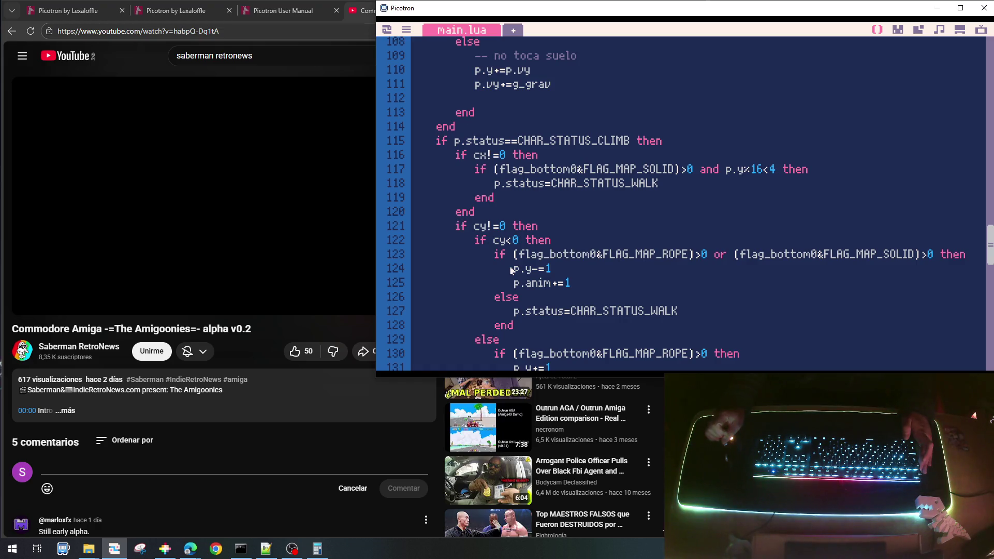
pyautogui.hotkey('ctrl', 's')
# - Run the game briefly, then join the cy check onto 'end' to make 'elseif cy!=0 then'
pyautogui.hotkey('ctrl', 'r')
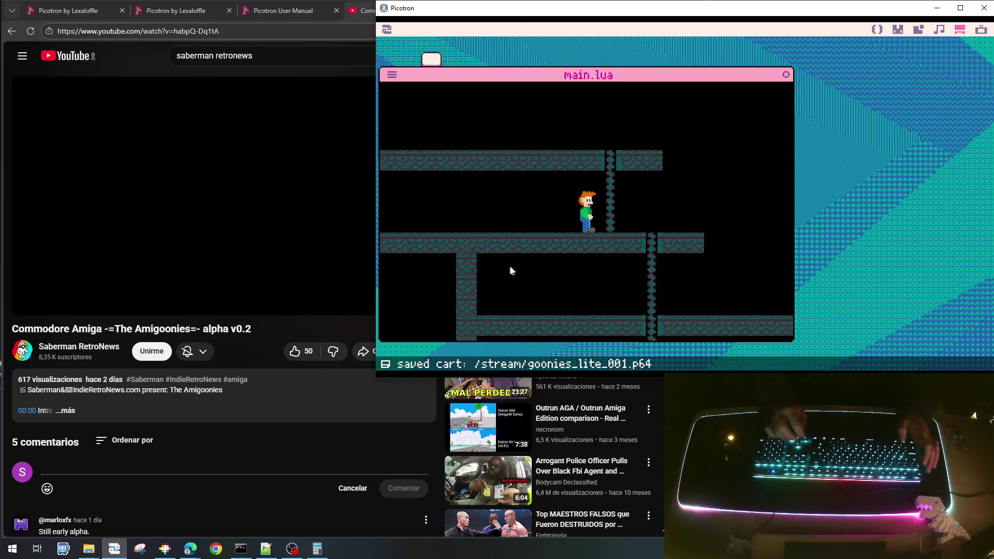
pyautogui.press('Left')
pyautogui.press('Escape')
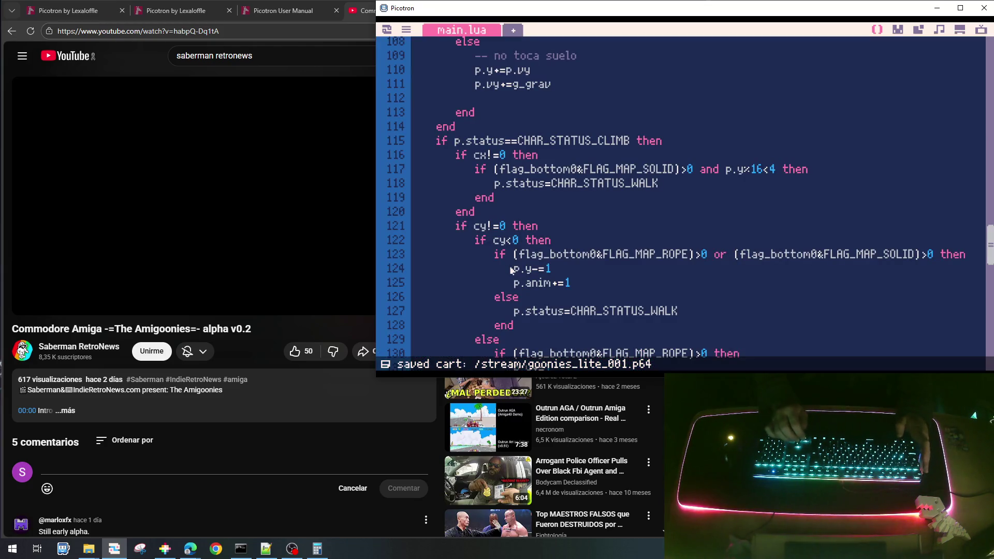
pyautogui.press('BackSpace')
pyautogui.press('BackSpace')
pyautogui.press('BackSpace')
pyautogui.write('lse')
pyautogui.press('BackSpace')
pyautogui.press('BackSpace')
pyautogui.press('BackSpace')
pyautogui.write('lse')
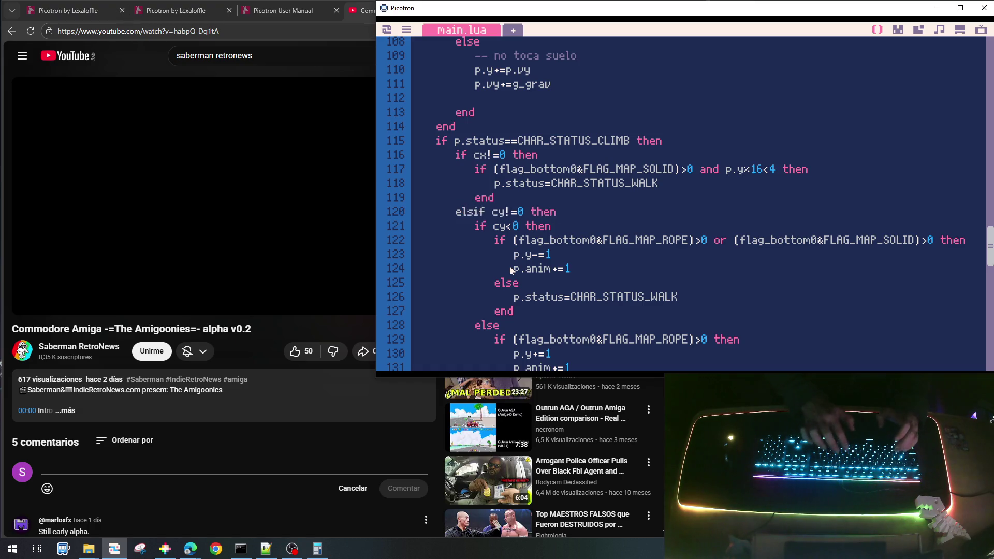
# - Save and playtest the kid running and climbing down and up the chain
pyautogui.hotkey('ctrl', 's')
pyautogui.hotkey('ctrl', 'r')
pyautogui.press('Right')
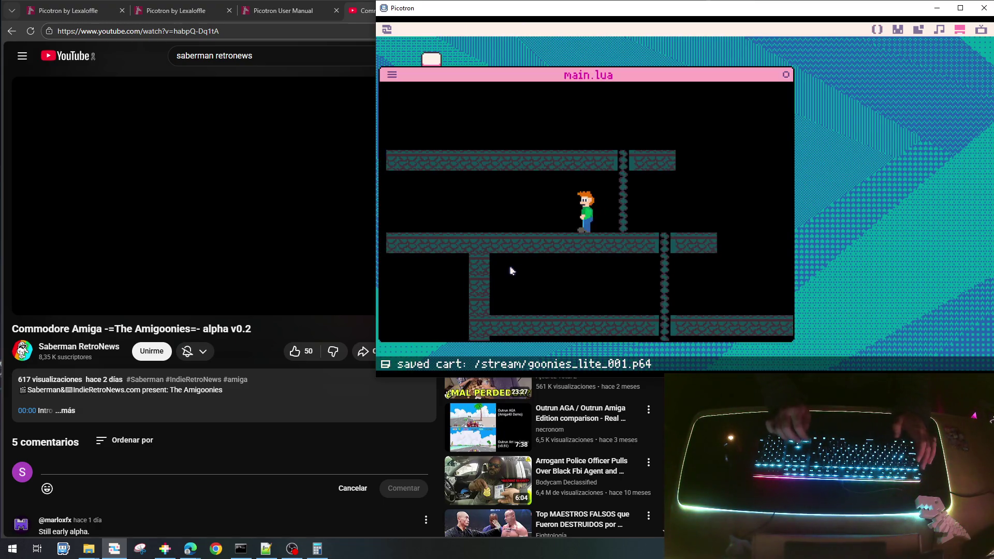
pyautogui.press('Down')
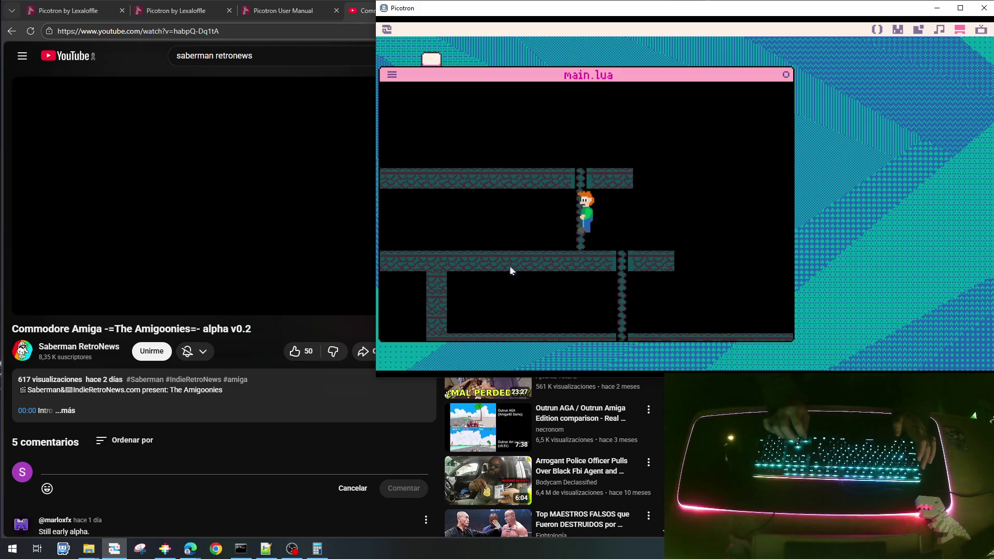
pyautogui.press('Left')
pyautogui.press('Right')
pyautogui.press('Up')
pyautogui.press('Down')
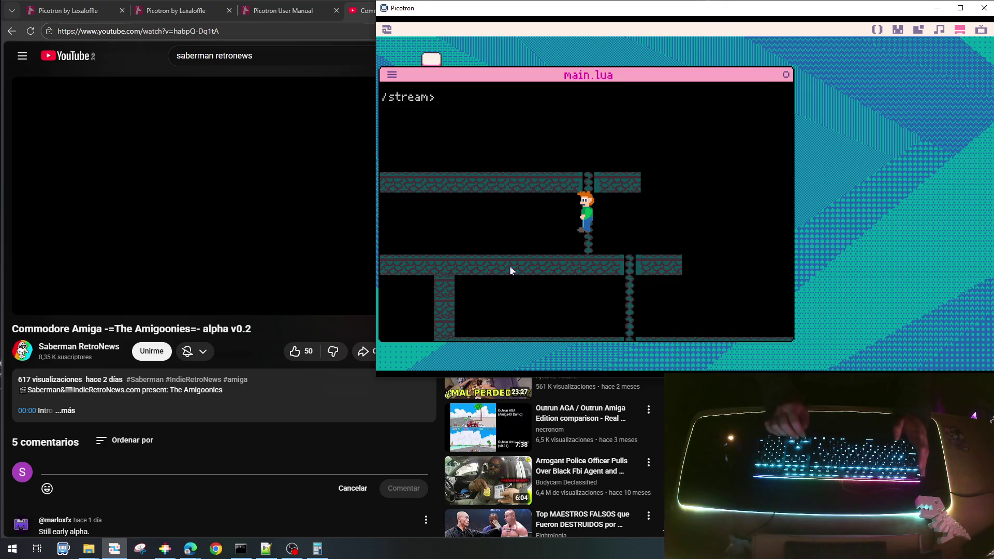
pyautogui.press('Escape')
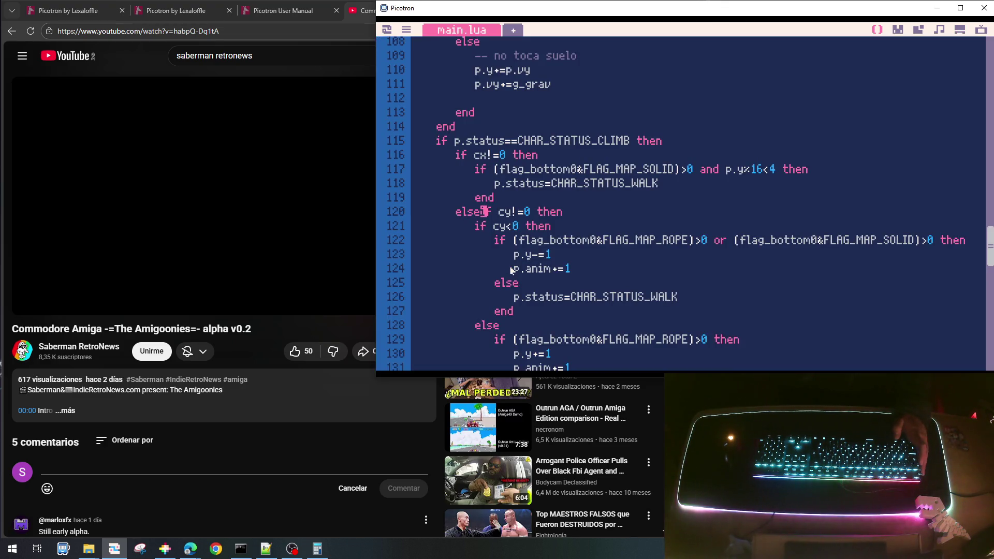
# - Move the cx!=0 block below the cy!=0 climb block, chain it with 'else', and rerun
pyautogui.press('BackSpace')
pyautogui.press('BackSpace')
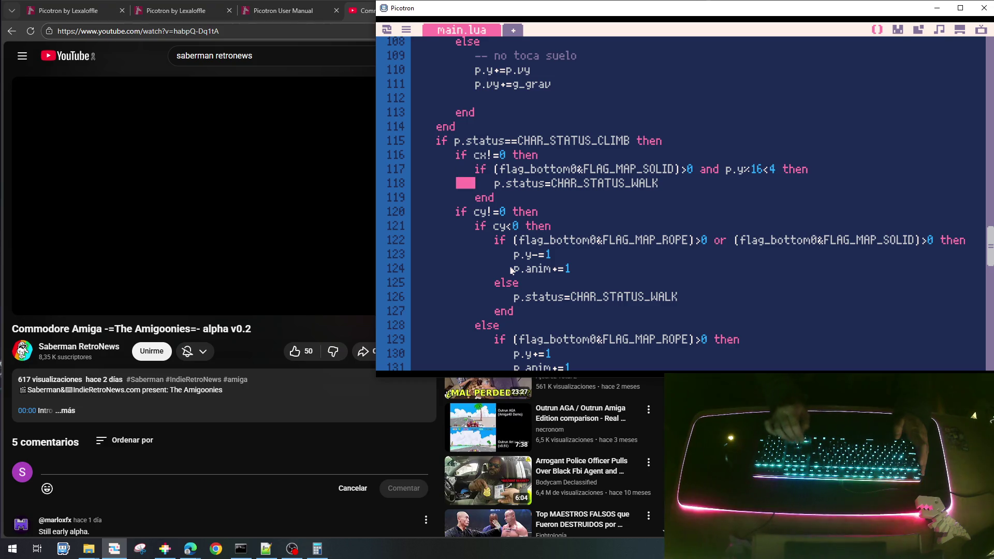
pyautogui.hotkey('shift', 'Down')
pyautogui.hotkey('shift', 'Down')
pyautogui.hotkey('shift', 'Down')
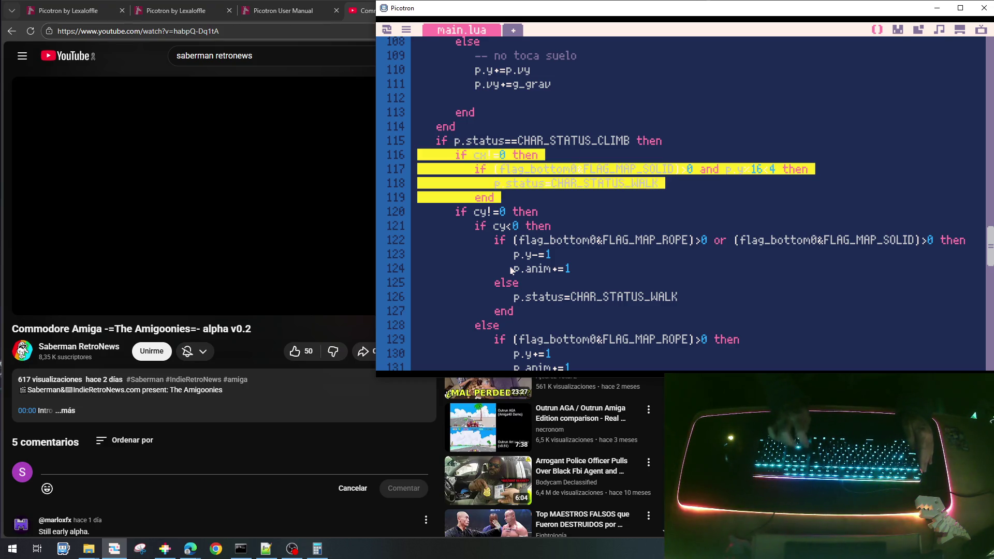
pyautogui.press('Delete')
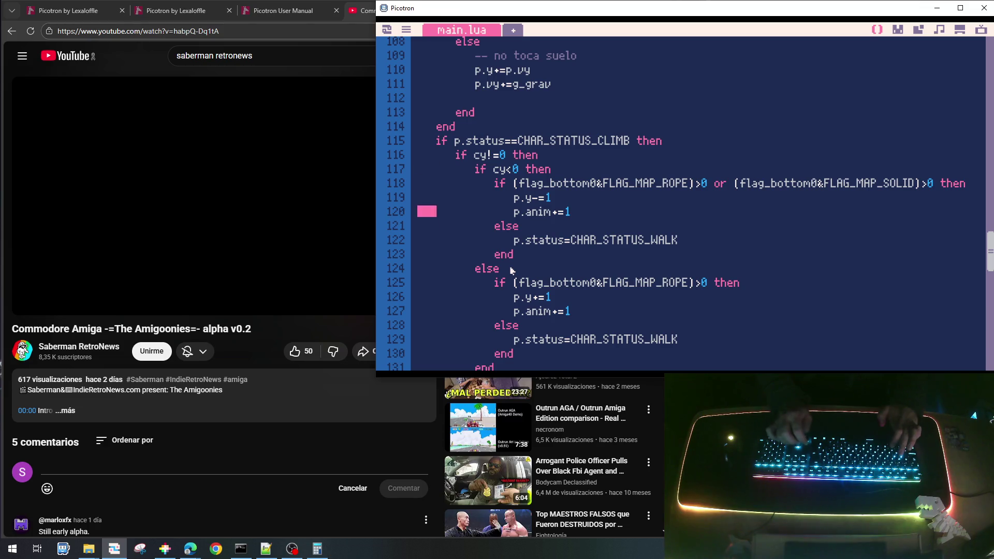
pyautogui.press('Down')
pyautogui.press('Down')
pyautogui.press('Down')
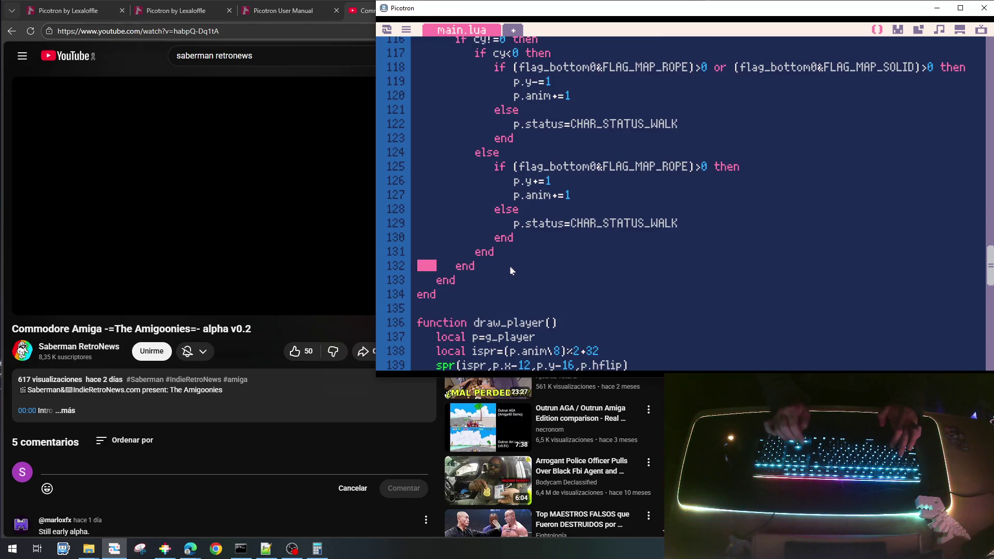
pyautogui.hotkey('ctrl', 'v')
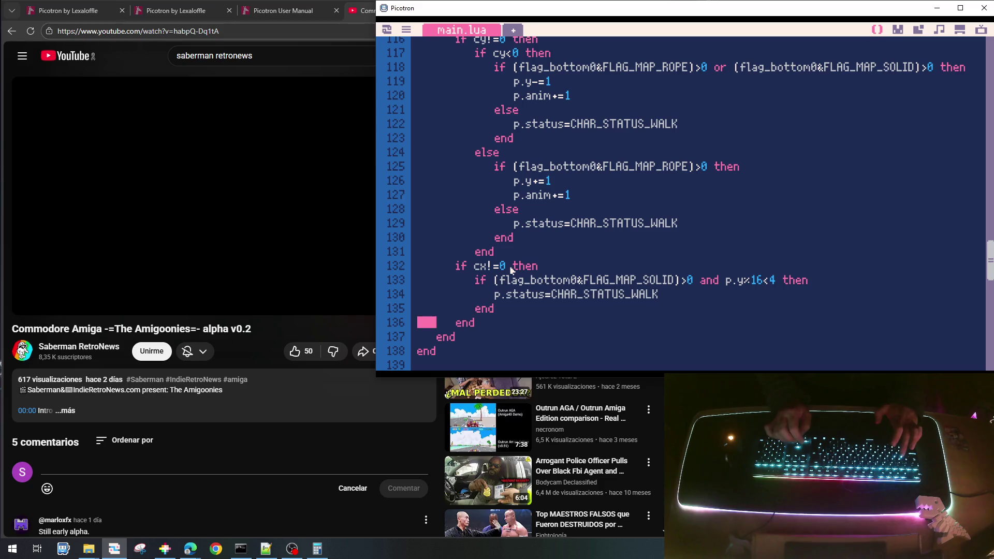
pyautogui.write('else')
pyautogui.hotkey('ctrl', 's')
pyautogui.hotkey('ctrl', 'r')
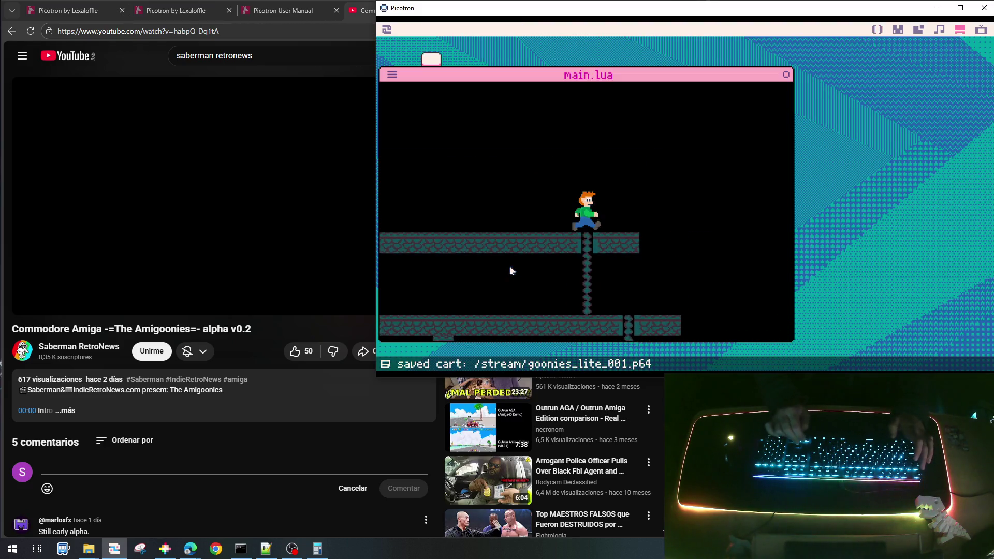
# - Climb the kid up and down the ropes around the middle platform, stepping on and off
pyautogui.press('Down')
pyautogui.press('Down')
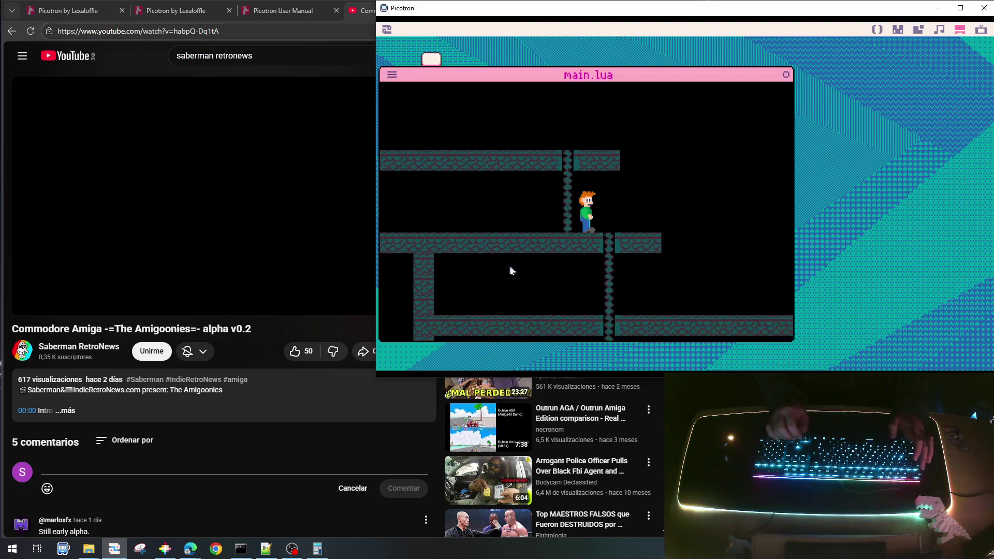
pyautogui.press('Down')
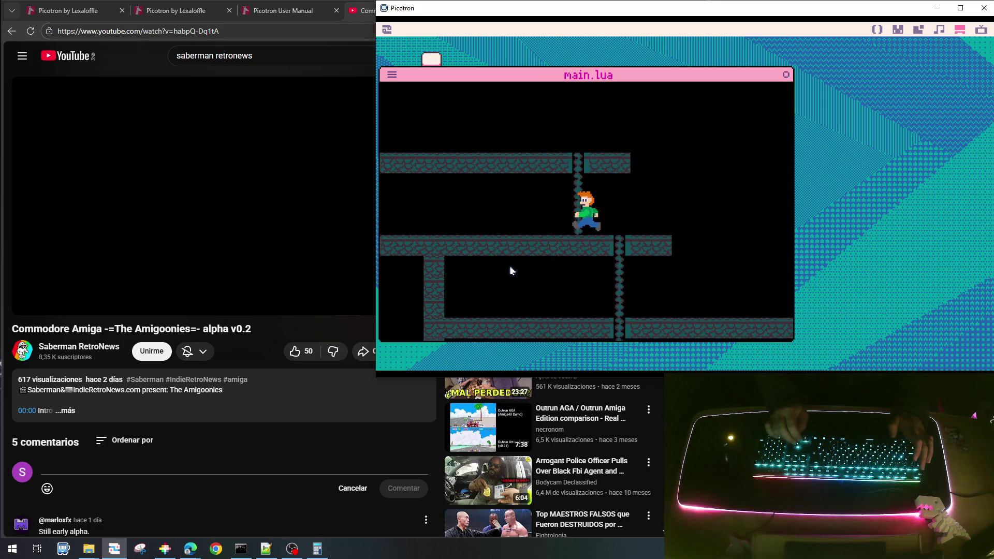
pyautogui.press('Right')
pyautogui.press('Down')
pyautogui.press('Down')
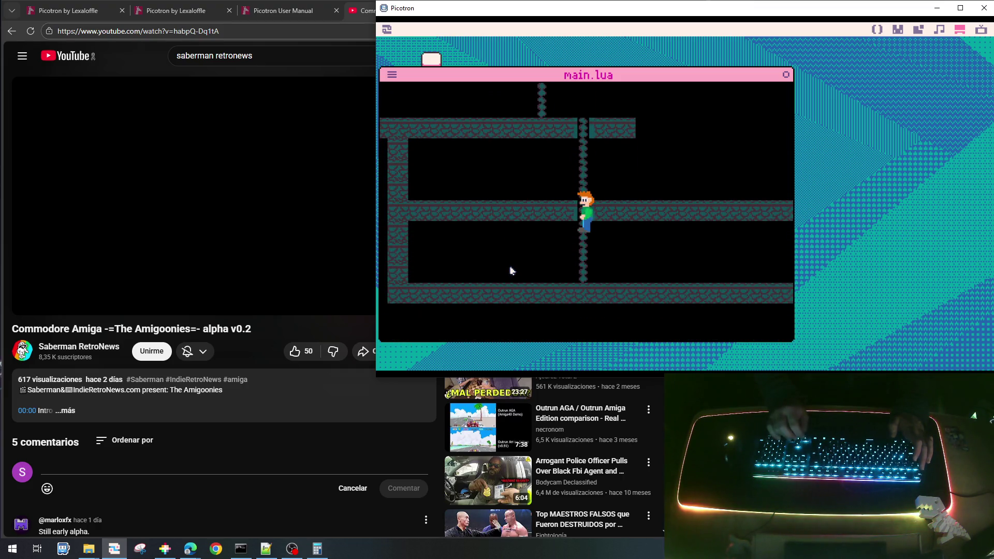
pyautogui.press('Down')
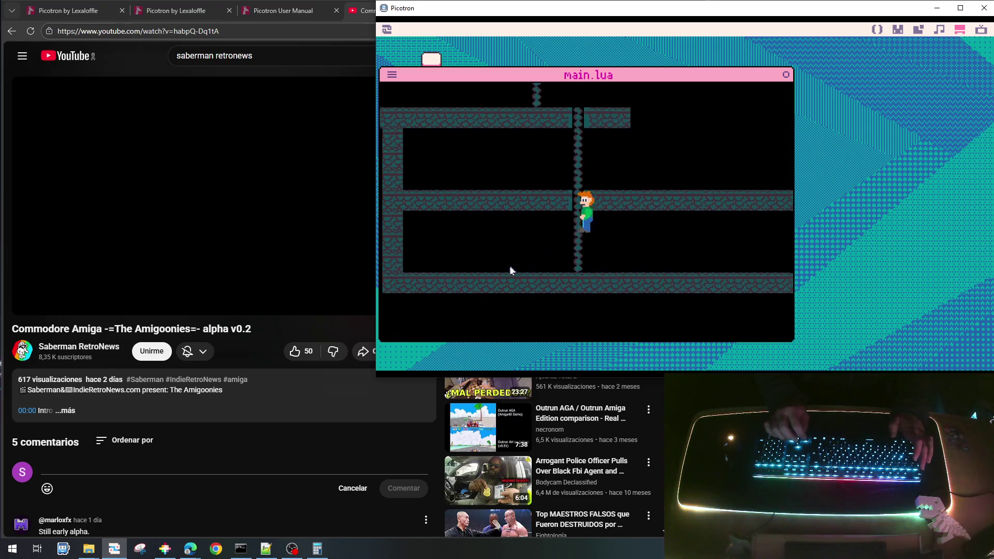
pyautogui.press('Up')
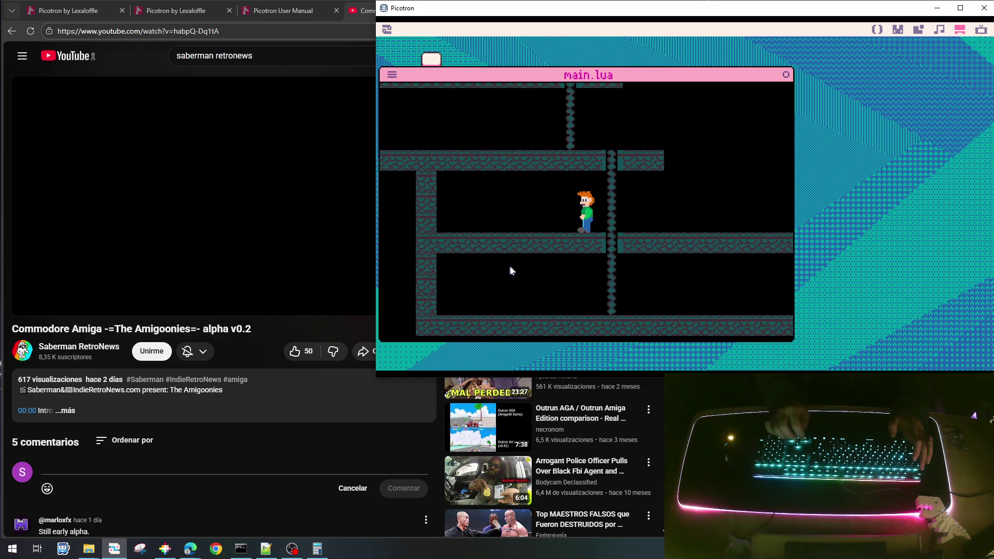
pyautogui.press('Up')
pyautogui.press('Right')
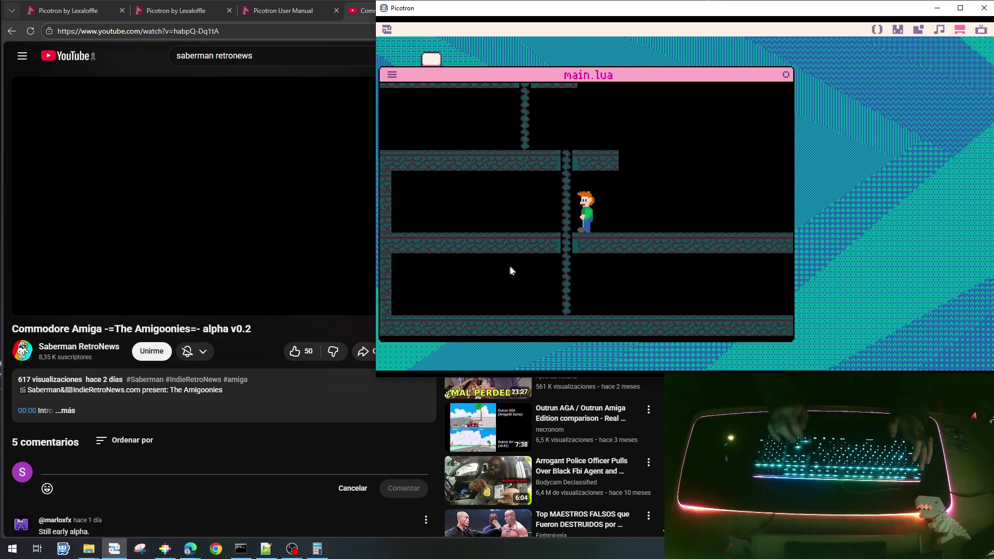
pyautogui.press('Down')
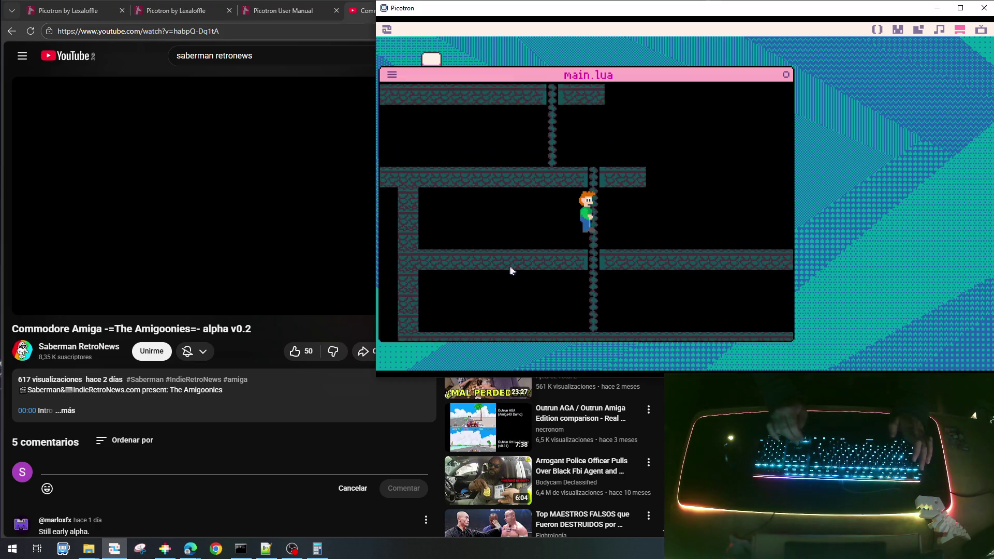
pyautogui.press('Down')
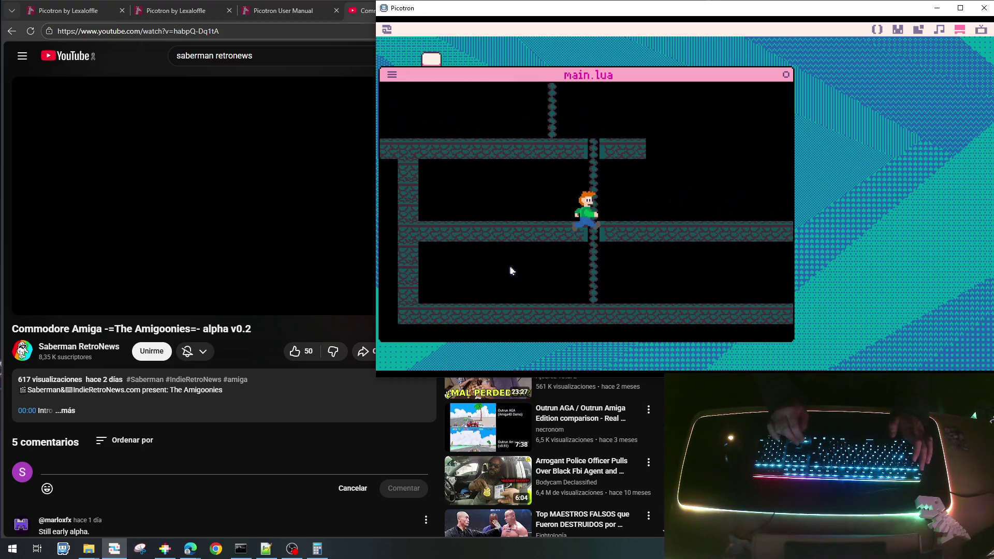
pyautogui.press('Right')
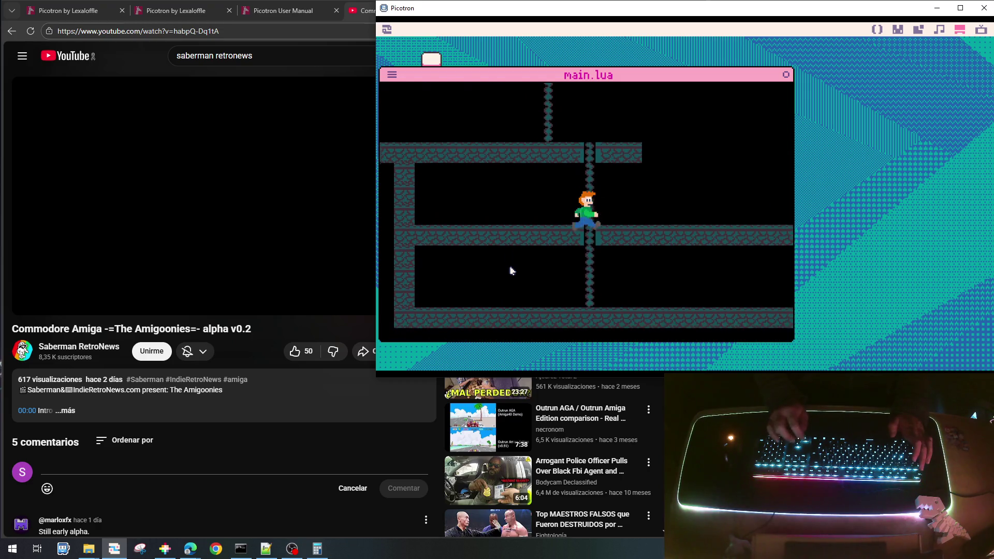
pyautogui.press('Left')
pyautogui.press('Right')
pyautogui.press('Down')
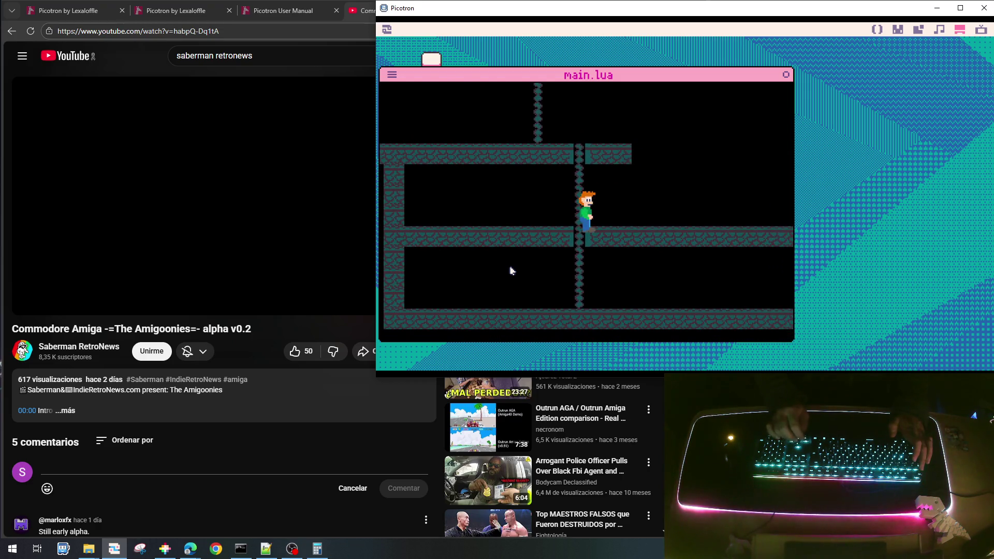
pyautogui.press('Left')
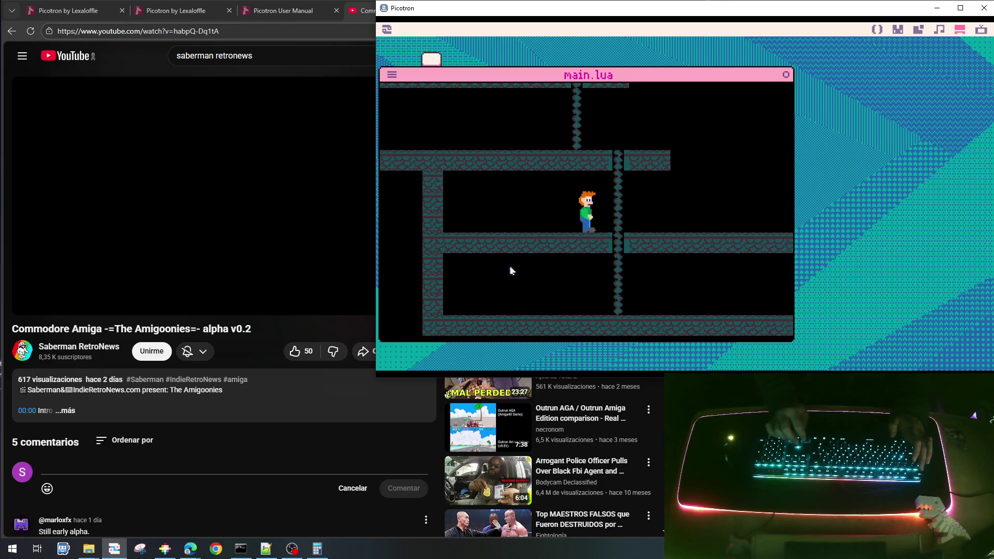
pyautogui.press('Right')
pyautogui.press('Down')
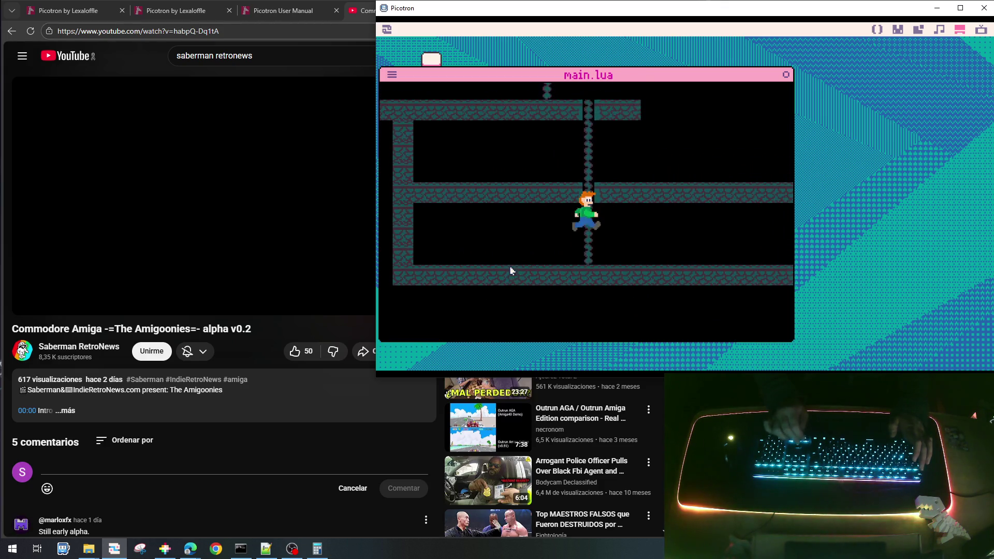
pyautogui.press('Up')
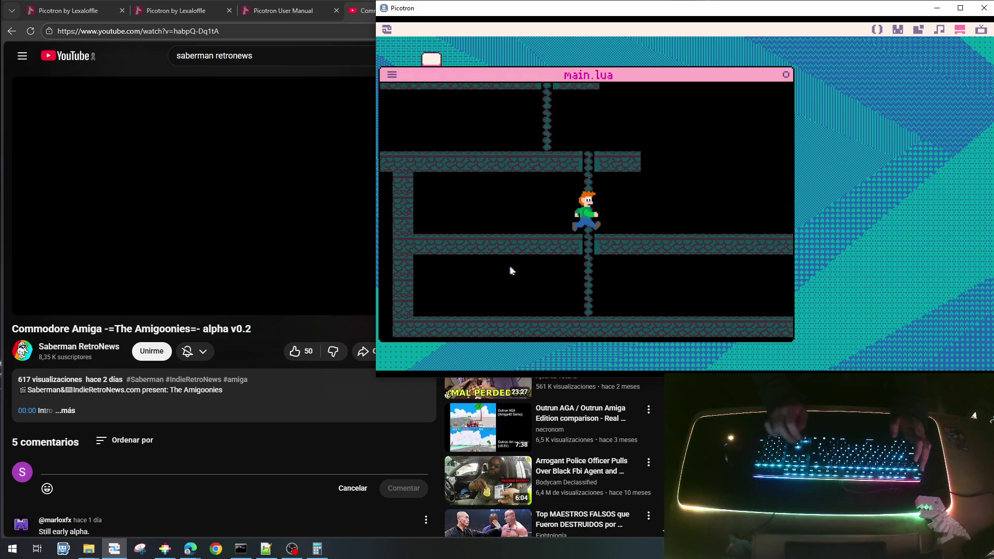
pyautogui.press('Right')
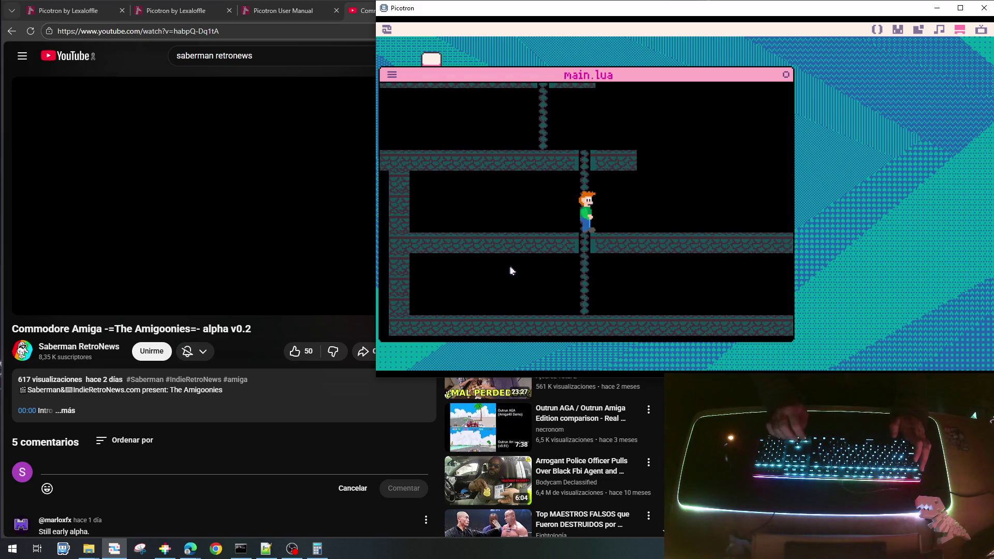
pyautogui.press('Right')
pyautogui.press('Up')
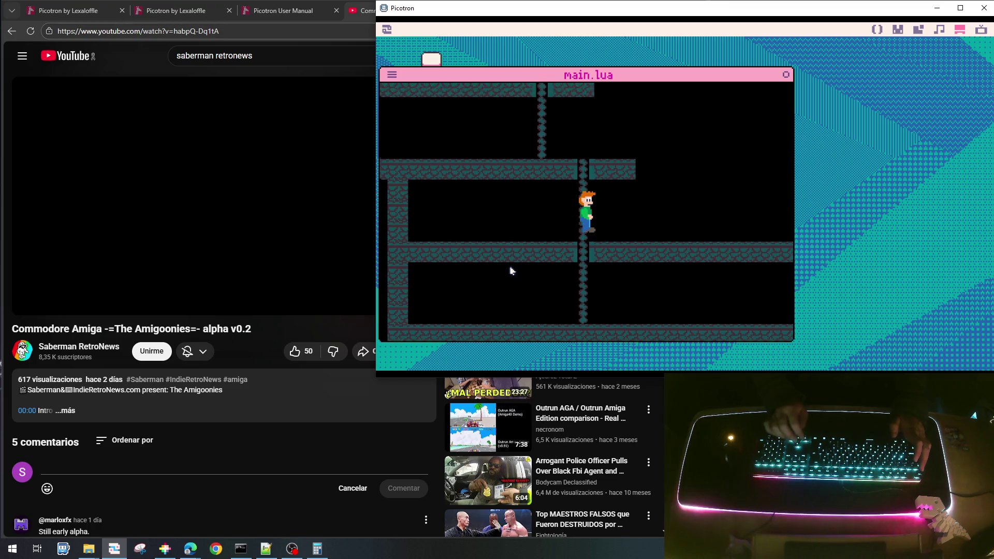
pyautogui.press('Up')
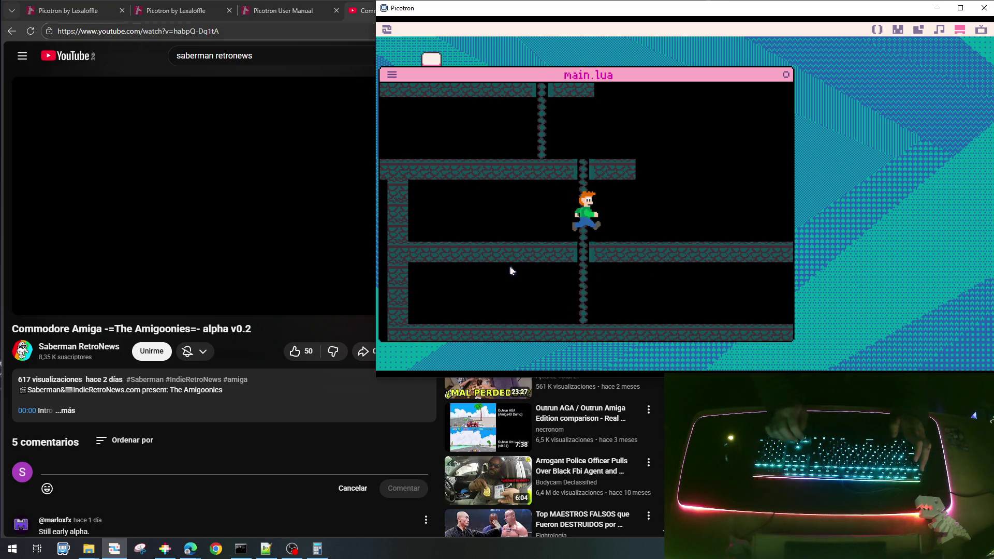
pyautogui.press('Left')
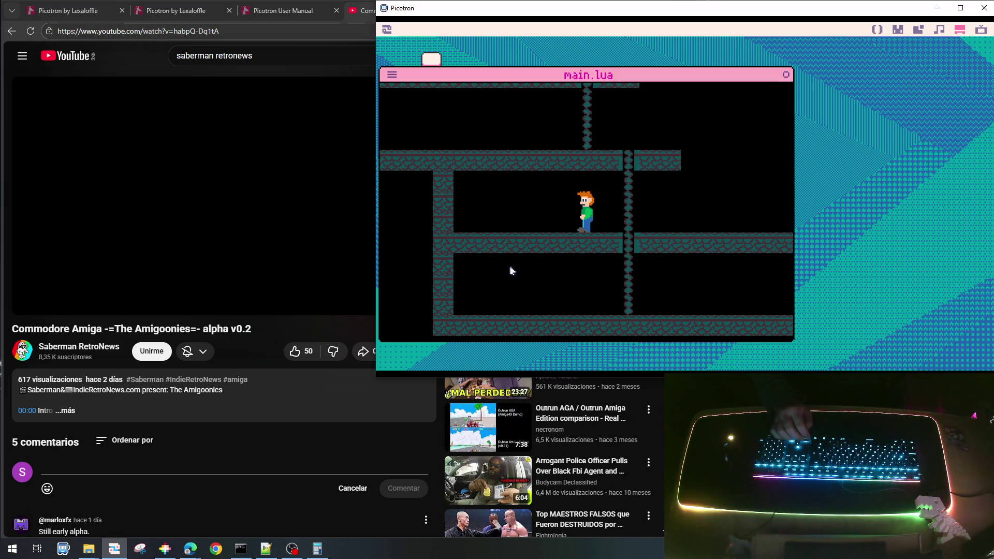
# - Explore further right, climbing the next ropes between floors, then stop the game
pyautogui.press('Right')
pyautogui.press('Up')
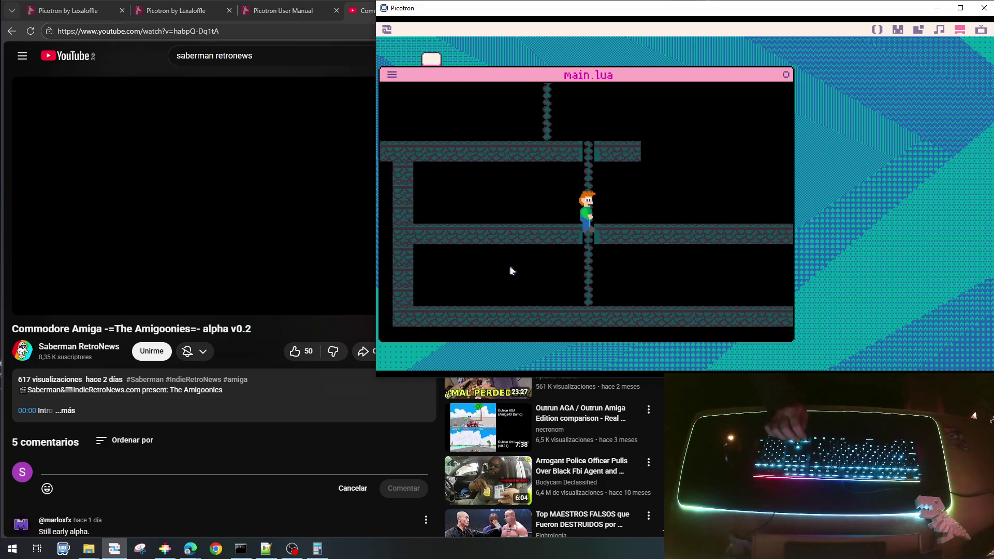
pyautogui.press('Down')
pyautogui.press('Right')
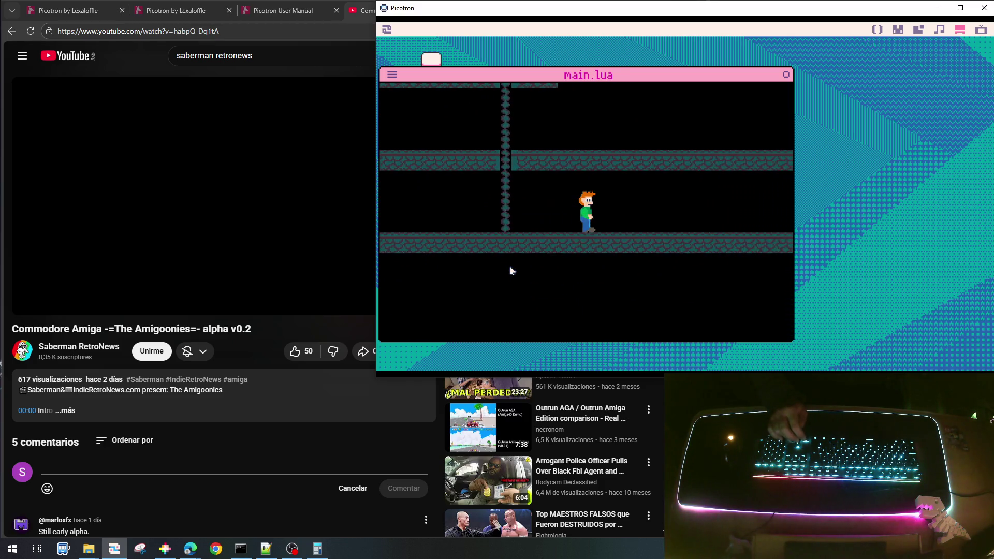
pyautogui.press('Right')
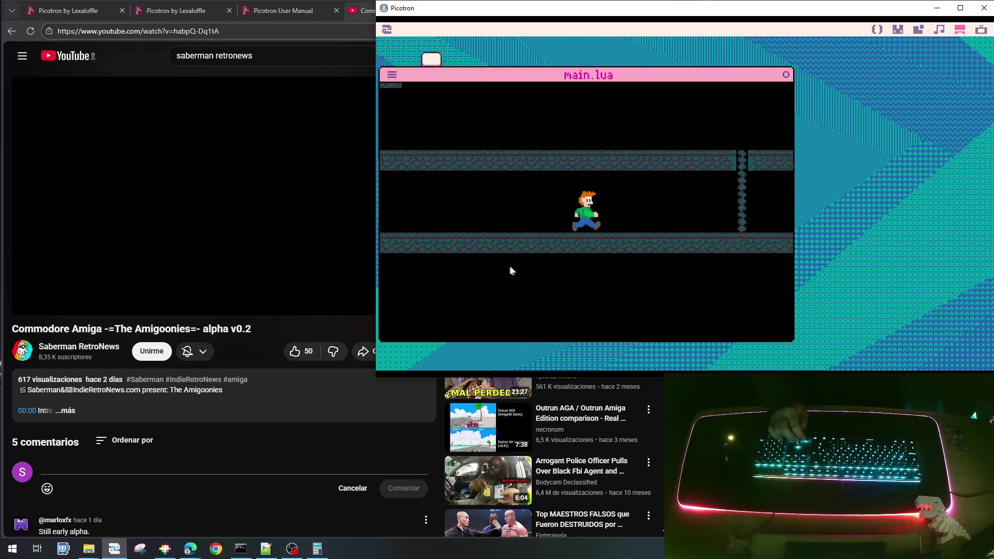
pyautogui.press('Right')
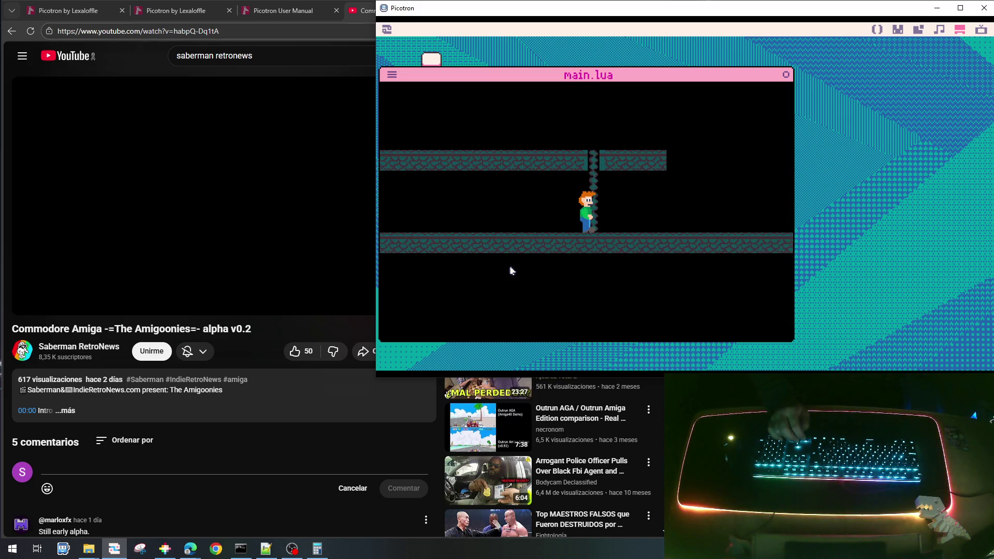
pyautogui.press('Down')
pyautogui.press('Up')
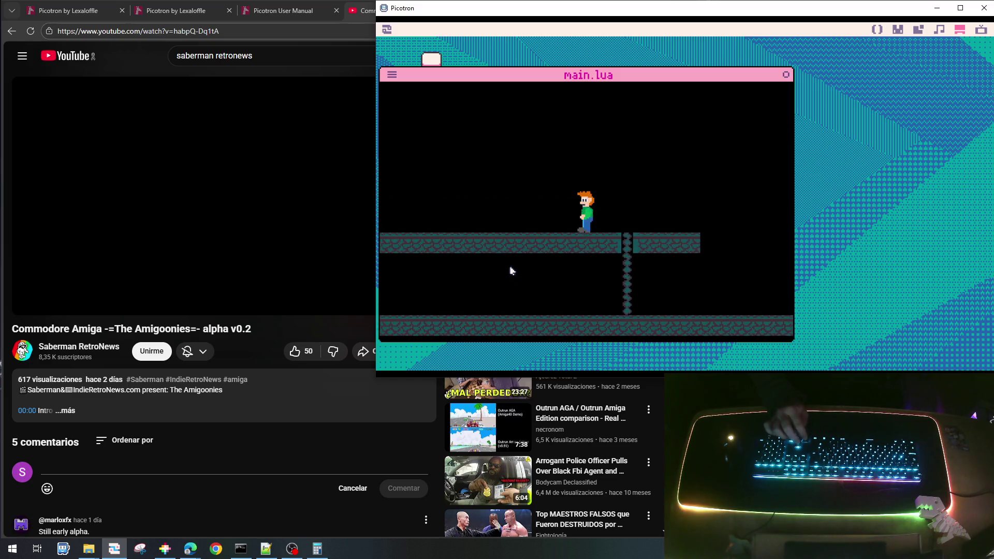
pyautogui.press('Right')
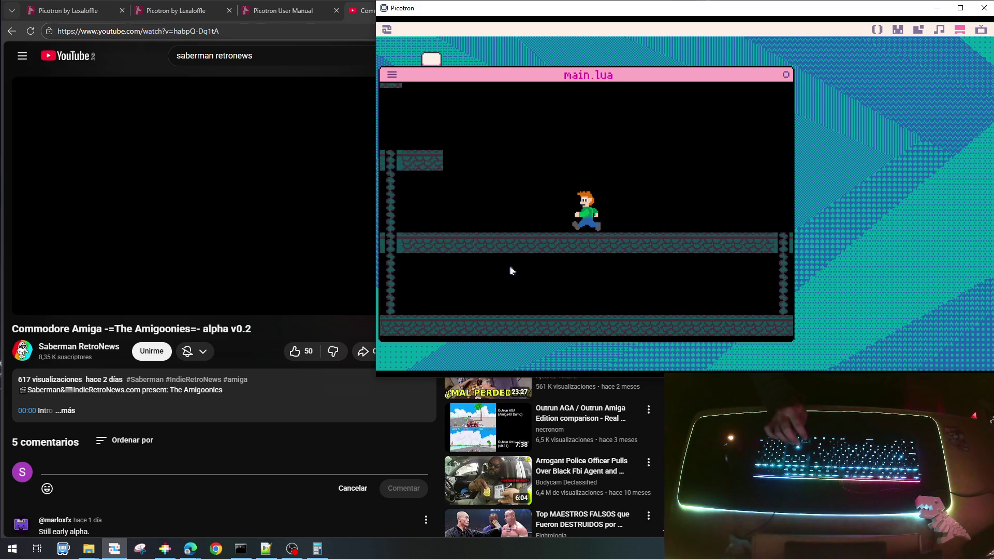
pyautogui.press('Left')
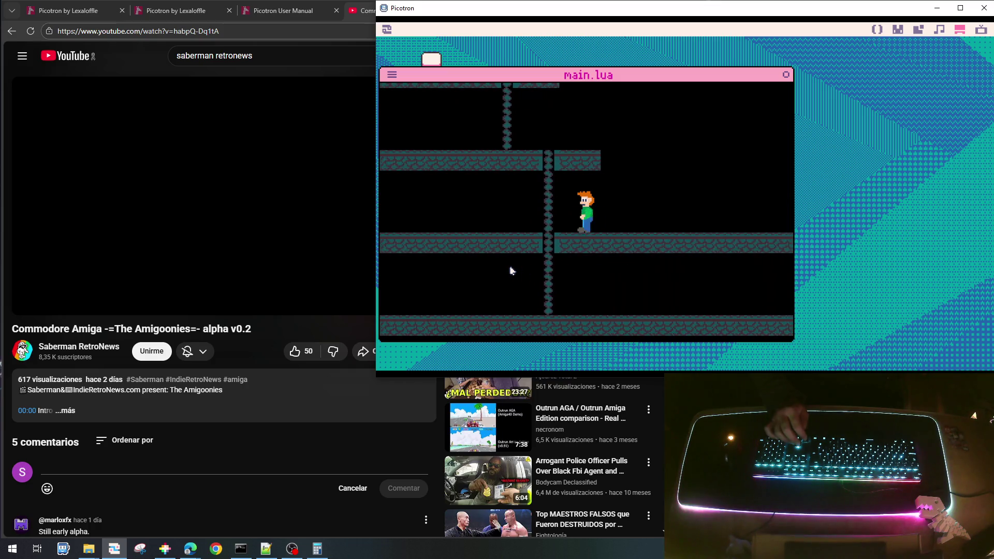
pyautogui.press('Left')
pyautogui.press('Up')
pyautogui.press('Left')
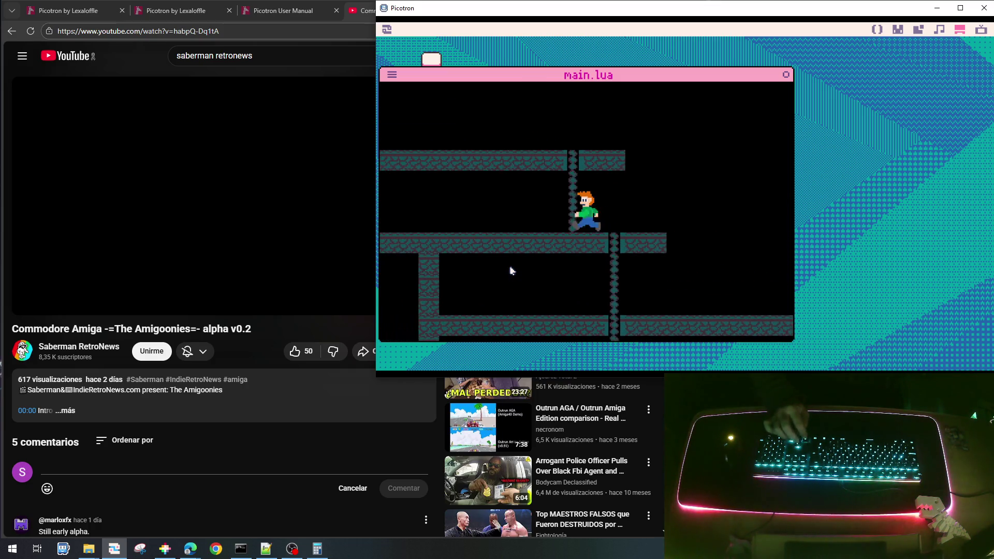
pyautogui.press('Up')
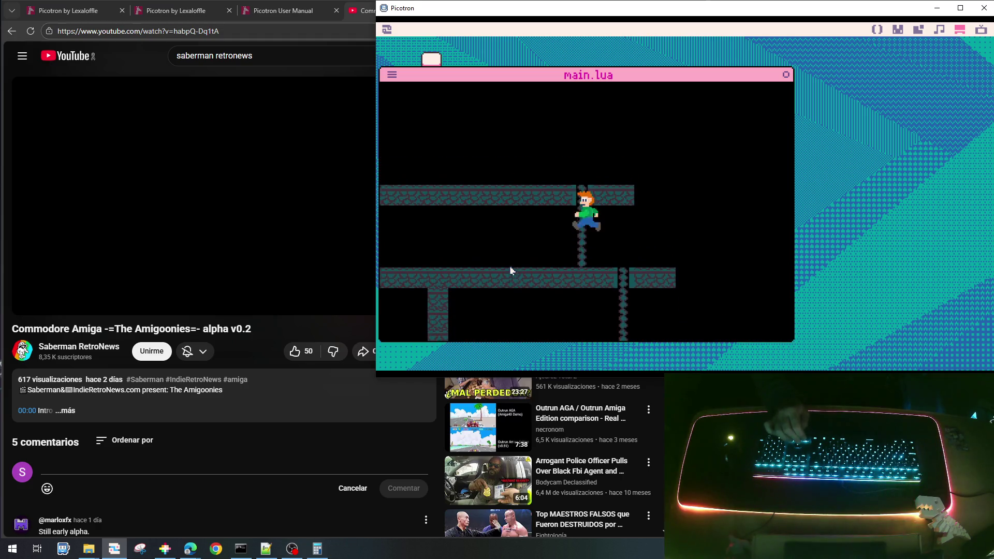
pyautogui.press('Down')
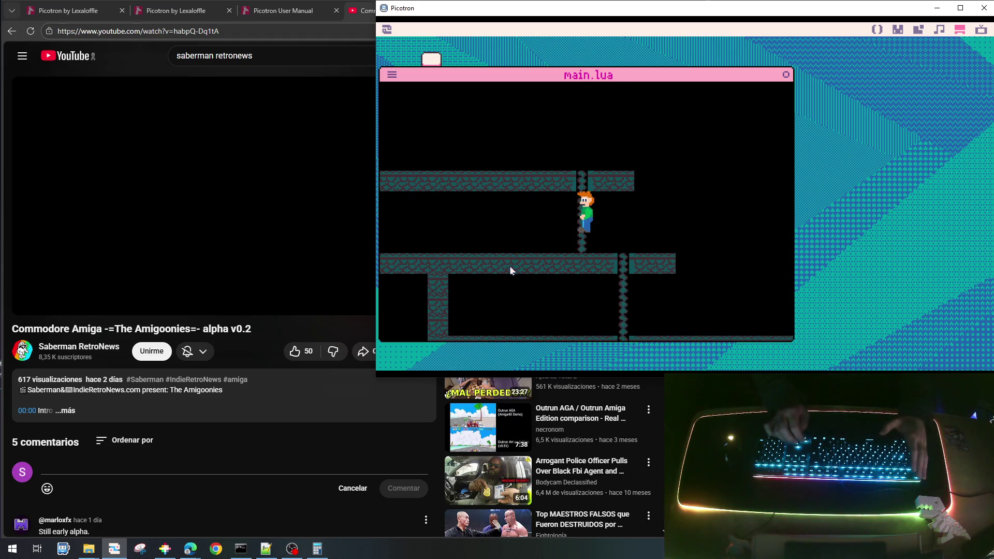
pyautogui.press('Escape')
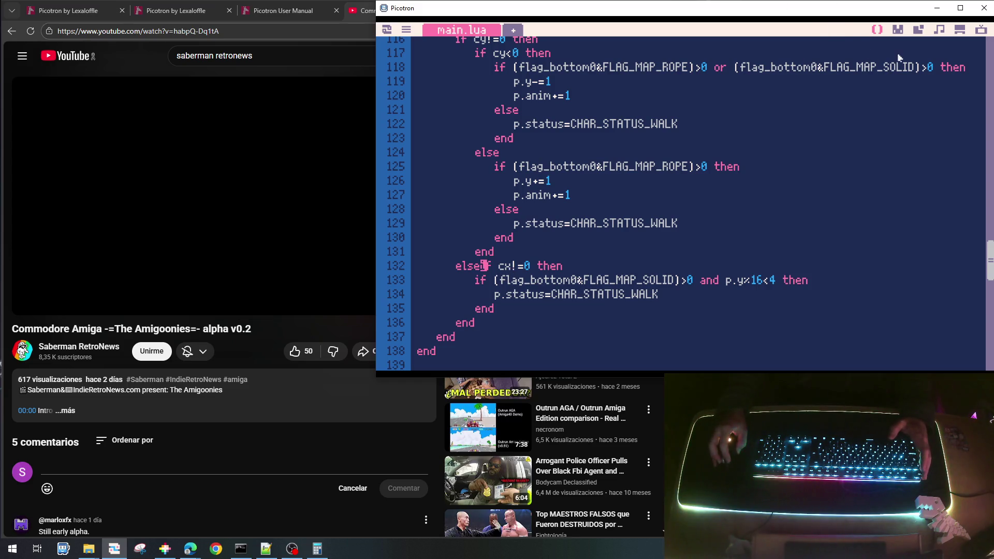
# - Play the Amigoonies reference video, then return to Picotron's sprite editor
pyautogui.click(241, 182)
pyautogui.click(242, 181)
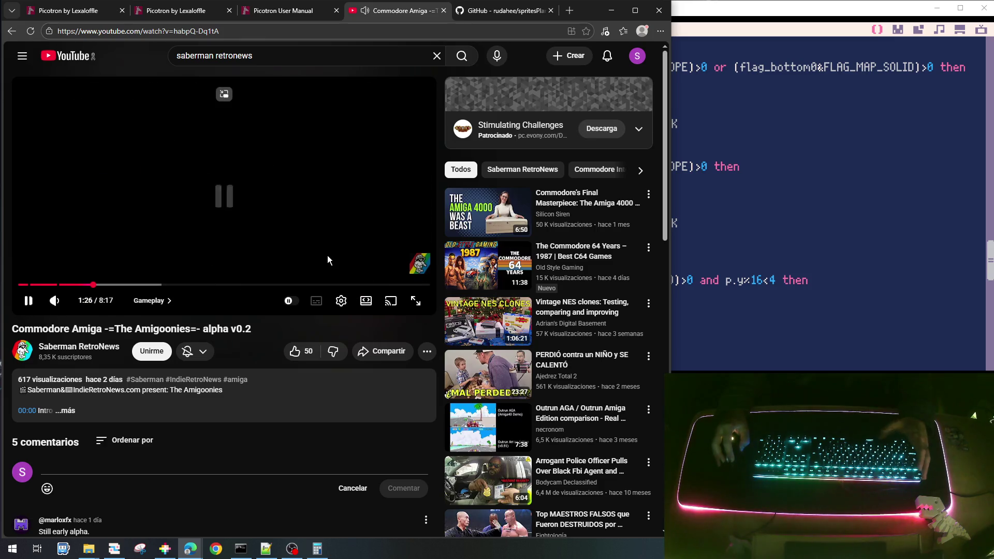
pyautogui.click(860, 243)
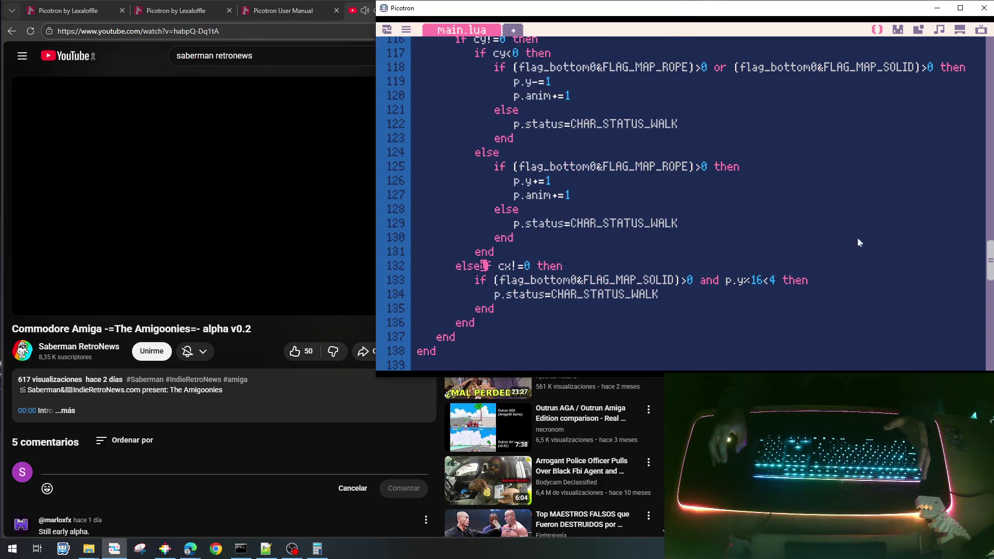
pyautogui.click(896, 30)
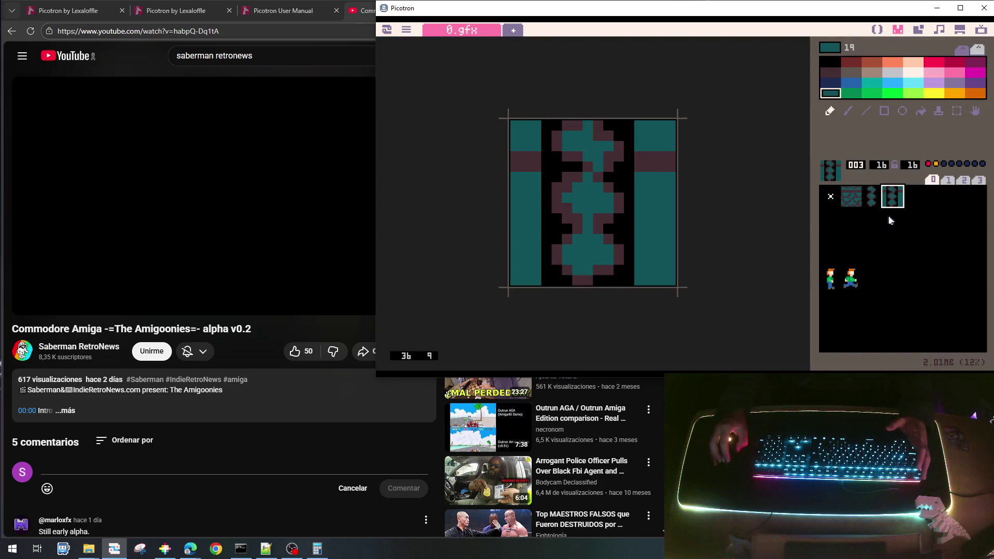
# - Copy the standing kid sprite into empty sprite slot 034
pyautogui.click(862, 285)
pyautogui.click(831, 276)
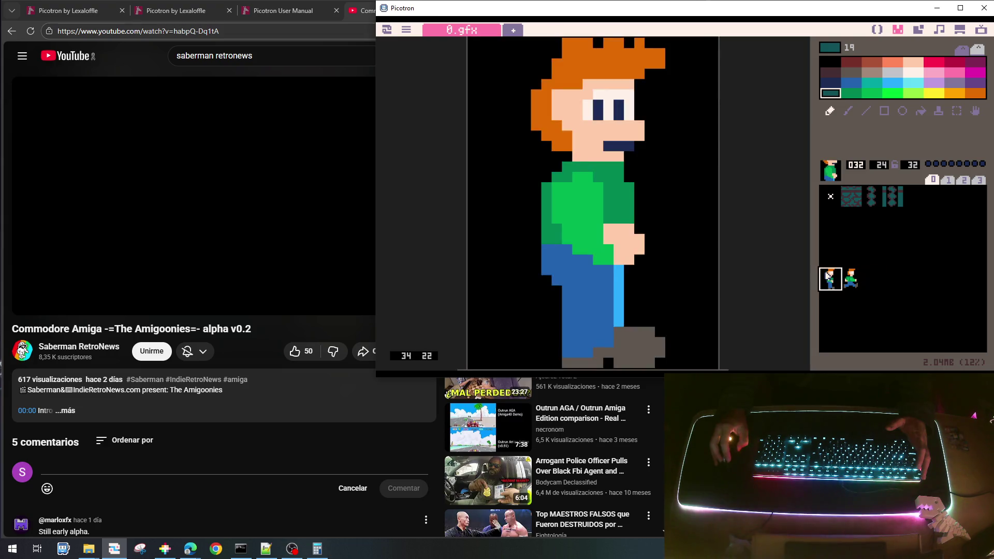
pyautogui.hotkey('ctrl', 'c')
pyautogui.click(872, 280)
pyautogui.hotkey('ctrl', 'v')
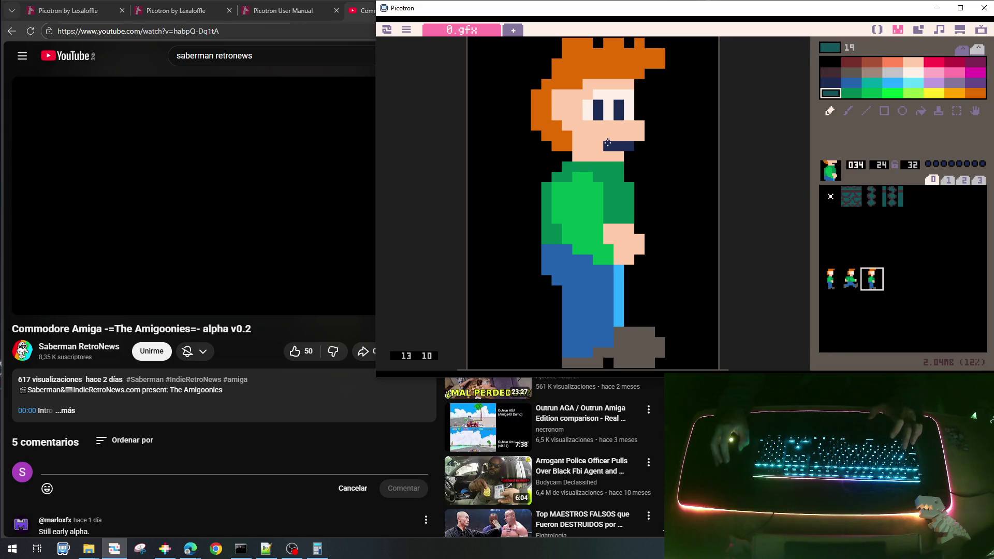
# - Paint orange hair over the kid's face and trim the hair's top-right pixels with black
pyautogui.rightClick(594, 65)
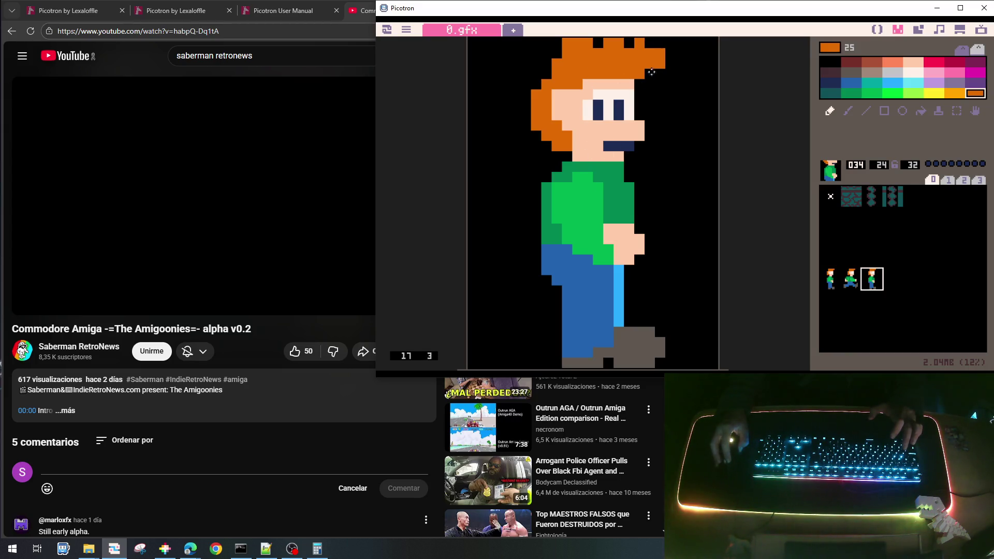
pyautogui.moveTo(631, 76)
pyautogui.mouseDown()
pyautogui.moveTo(629, 93)
pyautogui.moveTo(588, 83)
pyautogui.moveTo(564, 103)
pyautogui.moveTo(592, 107)
pyautogui.moveTo(569, 127)
pyautogui.moveTo(577, 142)
pyautogui.moveTo(620, 81)
pyautogui.mouseUp()
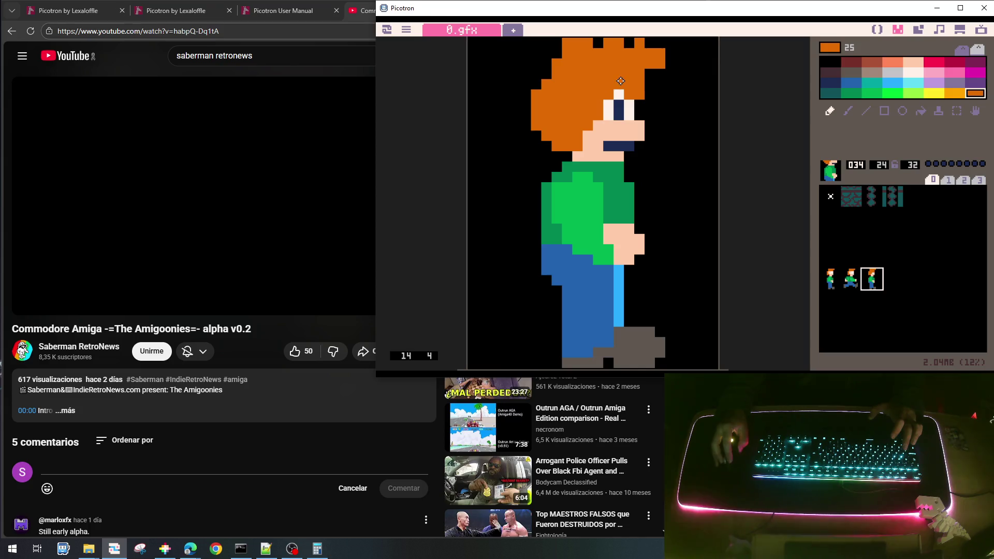
pyautogui.rightClick(669, 64)
pyautogui.moveTo(660, 52)
pyautogui.mouseDown()
pyautogui.moveTo(661, 64)
pyautogui.moveTo(646, 64)
pyautogui.moveTo(640, 42)
pyautogui.moveTo(619, 42)
pyautogui.moveTo(628, 49)
pyautogui.moveTo(619, 106)
pyautogui.moveTo(588, 135)
pyautogui.moveTo(600, 147)
pyautogui.moveTo(639, 111)
pyautogui.moveTo(642, 137)
pyautogui.moveTo(631, 146)
pyautogui.moveTo(650, 93)
pyautogui.moveTo(654, 122)
pyautogui.mouseUp()
pyautogui.rightClick(633, 54)
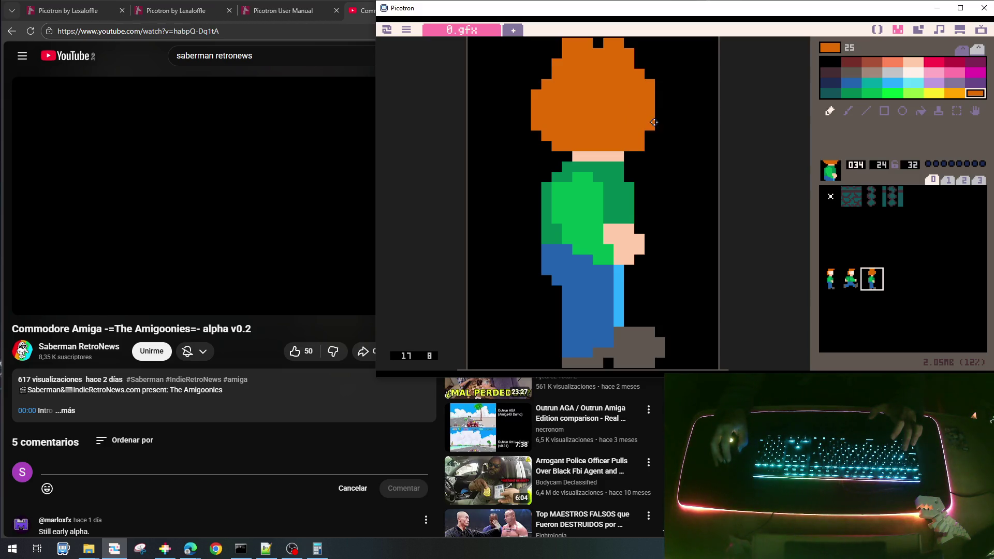
pyautogui.rightClick(655, 79)
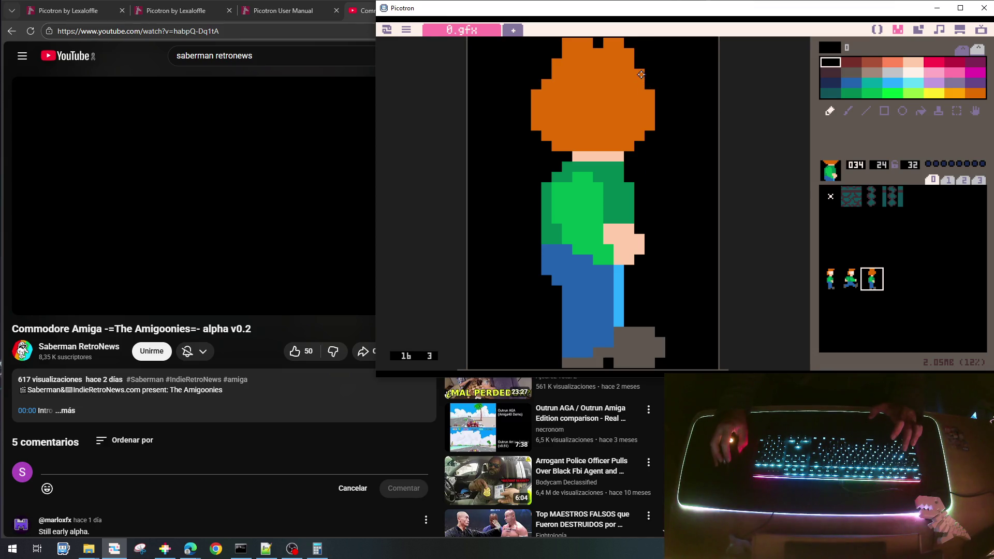
pyautogui.click(630, 53)
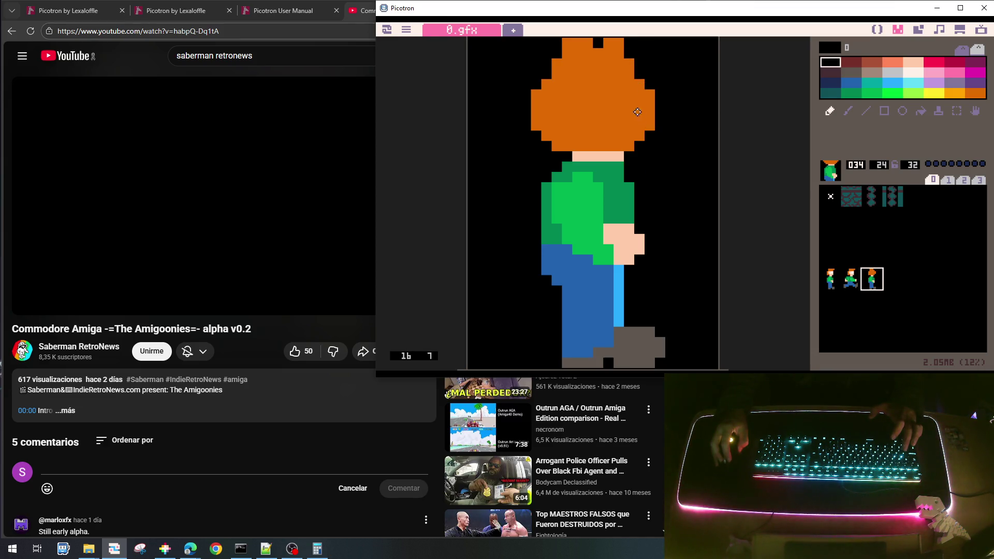
# - Repaint the shirt dark green and widen the blue pants on both sides
pyautogui.rightClick(612, 208)
pyautogui.moveTo(596, 187)
pyautogui.mouseDown()
pyautogui.moveTo(569, 188)
pyautogui.moveTo(590, 185)
pyautogui.moveTo(552, 209)
pyautogui.moveTo(566, 239)
pyautogui.moveTo(590, 186)
pyautogui.moveTo(606, 228)
pyautogui.moveTo(624, 231)
pyautogui.moveTo(609, 223)
pyautogui.mouseUp()
pyautogui.moveTo(640, 188)
pyautogui.mouseDown()
pyautogui.moveTo(640, 232)
pyautogui.moveTo(583, 230)
pyautogui.moveTo(576, 251)
pyautogui.moveTo(627, 253)
pyautogui.moveTo(552, 282)
pyautogui.moveTo(545, 343)
pyautogui.mouseUp()
pyautogui.rightClick(597, 295)
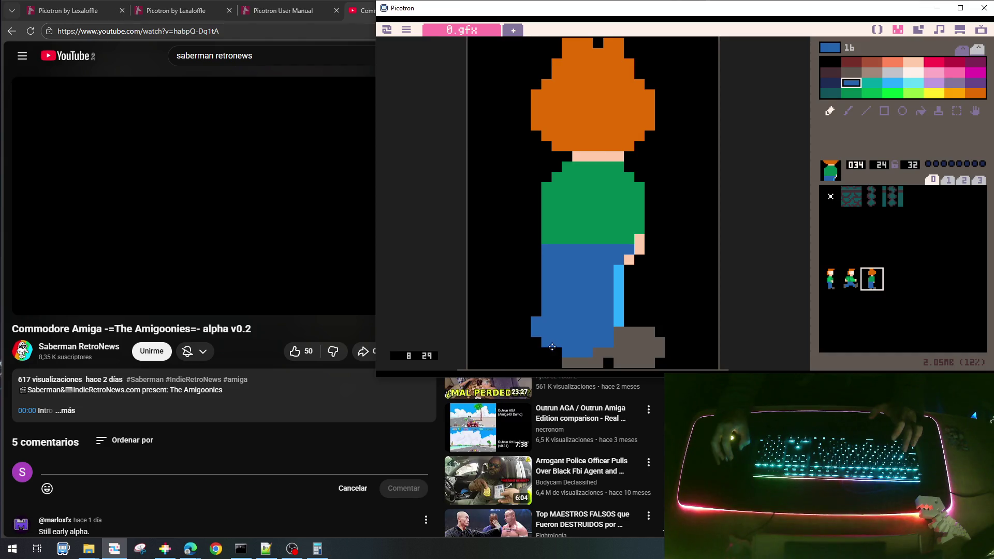
pyautogui.rightClick(661, 316)
pyautogui.moveTo(659, 318)
pyautogui.mouseDown()
pyautogui.moveTo(641, 336)
pyautogui.moveTo(658, 351)
pyautogui.moveTo(643, 344)
pyautogui.mouseUp()
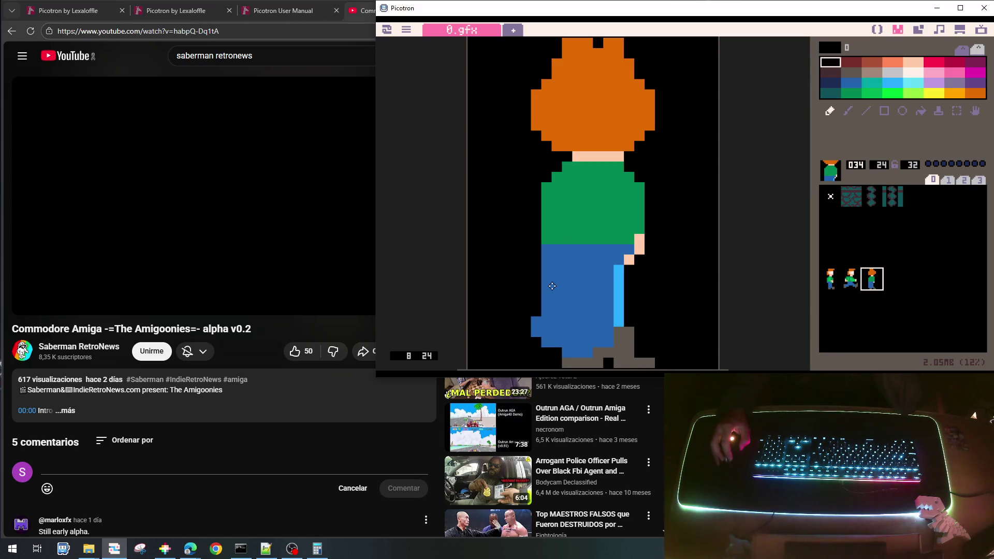
pyautogui.rightClick(582, 256)
pyautogui.moveTo(577, 242)
pyautogui.mouseDown()
pyautogui.moveTo(541, 252)
pyautogui.moveTo(525, 306)
pyautogui.moveTo(535, 285)
pyautogui.moveTo(536, 295)
pyautogui.mouseUp()
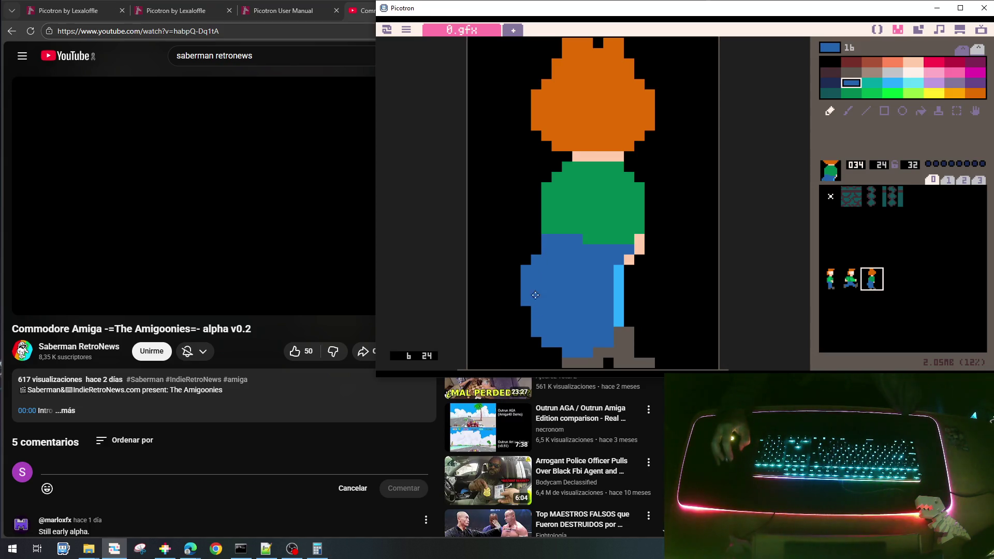
pyautogui.moveTo(618, 251)
pyautogui.mouseDown()
pyautogui.moveTo(622, 238)
pyautogui.moveTo(650, 260)
pyautogui.moveTo(660, 291)
pyautogui.moveTo(638, 327)
pyautogui.moveTo(621, 334)
pyautogui.moveTo(644, 277)
pyautogui.moveTo(650, 295)
pyautogui.moveTo(637, 263)
pyautogui.moveTo(619, 282)
pyautogui.moveTo(624, 320)
pyautogui.moveTo(647, 349)
pyautogui.mouseUp()
# - Paint grey shoe pixels under the pants and black along the pants' bottom edge
pyautogui.rightClick(628, 348)
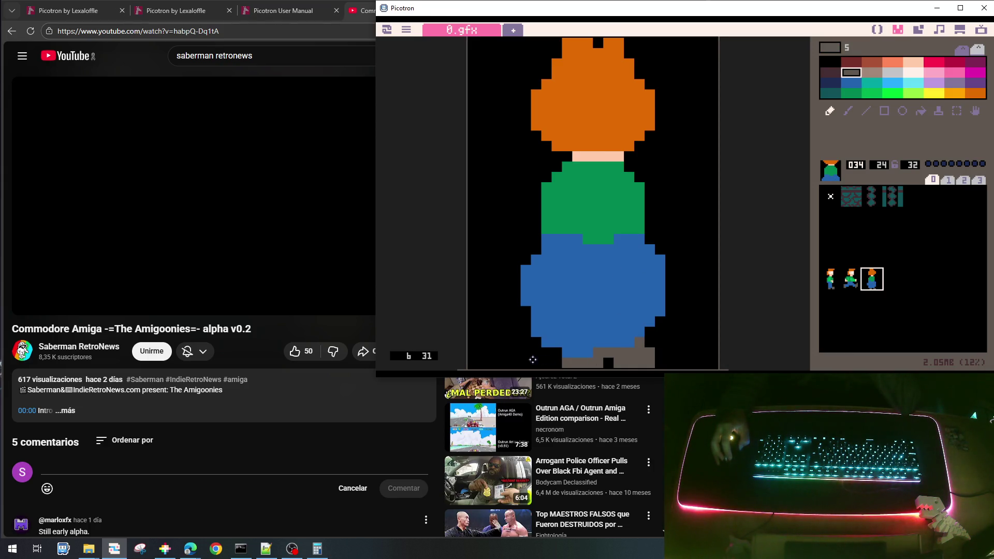
pyautogui.moveTo(557, 353)
pyautogui.mouseDown()
pyautogui.moveTo(591, 353)
pyautogui.moveTo(550, 347)
pyautogui.moveTo(539, 354)
pyautogui.moveTo(550, 363)
pyautogui.moveTo(536, 360)
pyautogui.moveTo(546, 362)
pyautogui.mouseUp()
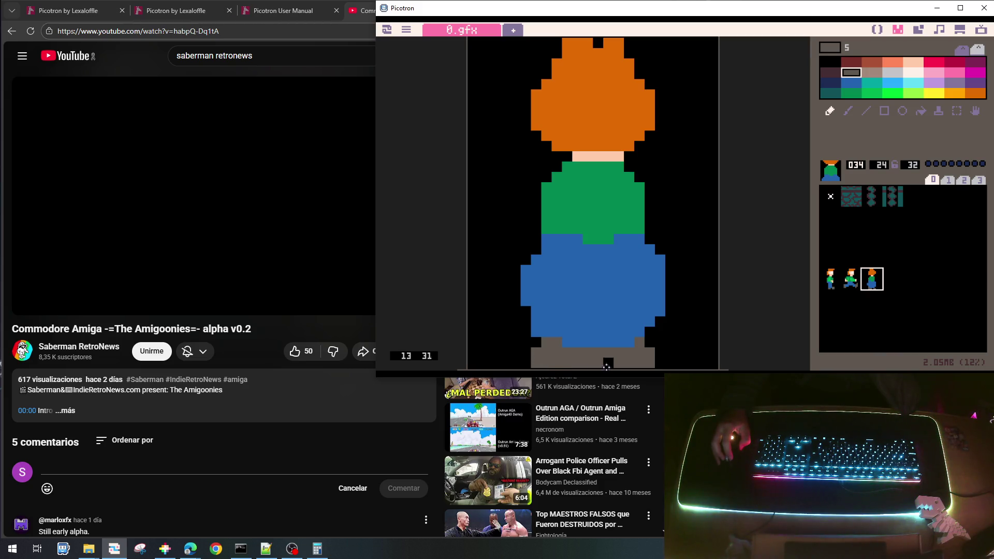
pyautogui.rightClick(607, 367)
pyautogui.moveTo(605, 366)
pyautogui.mouseDown()
pyautogui.moveTo(587, 362)
pyautogui.moveTo(595, 350)
pyautogui.mouseUp()
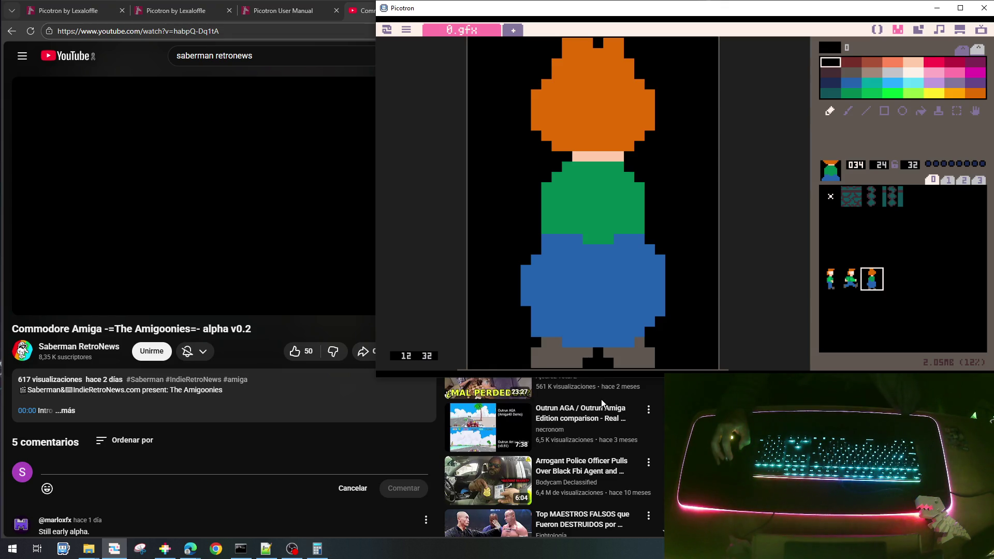
pyautogui.rightClick(536, 328)
pyautogui.rightClick(534, 338)
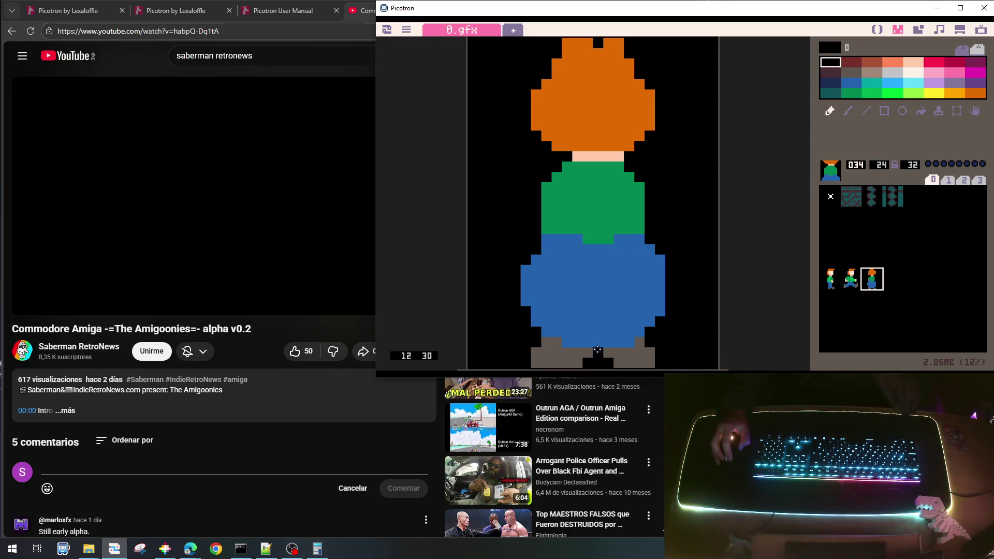
pyautogui.rightClick(568, 354)
pyautogui.moveTo(549, 340)
pyautogui.mouseDown()
pyautogui.moveTo(574, 334)
pyautogui.moveTo(564, 340)
pyautogui.mouseUp()
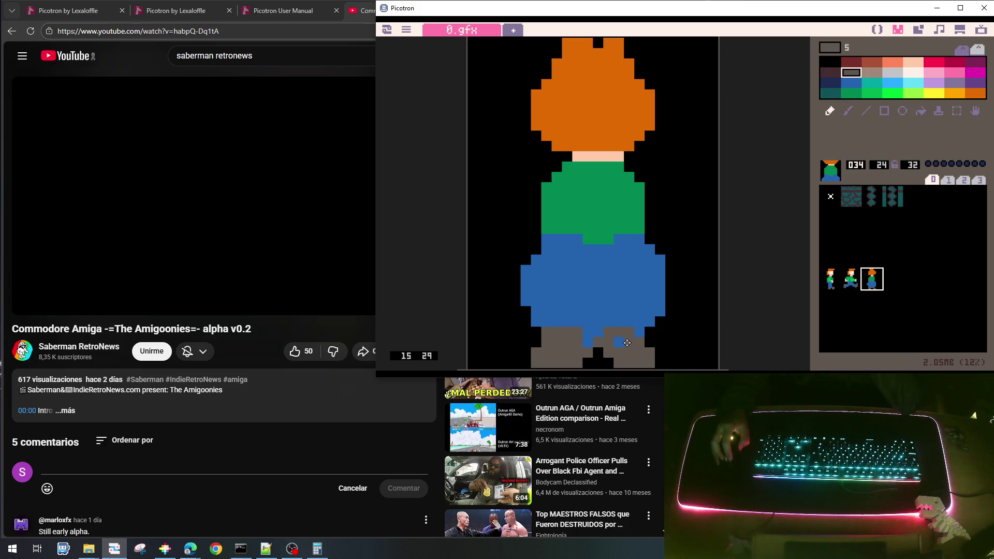
pyautogui.rightClick(599, 336)
pyautogui.moveTo(599, 336); pyautogui.dragTo(592, 352)
# - Black out the gap and stray pixels so the feet form two separate grey shoes
pyautogui.rightClick(595, 360)
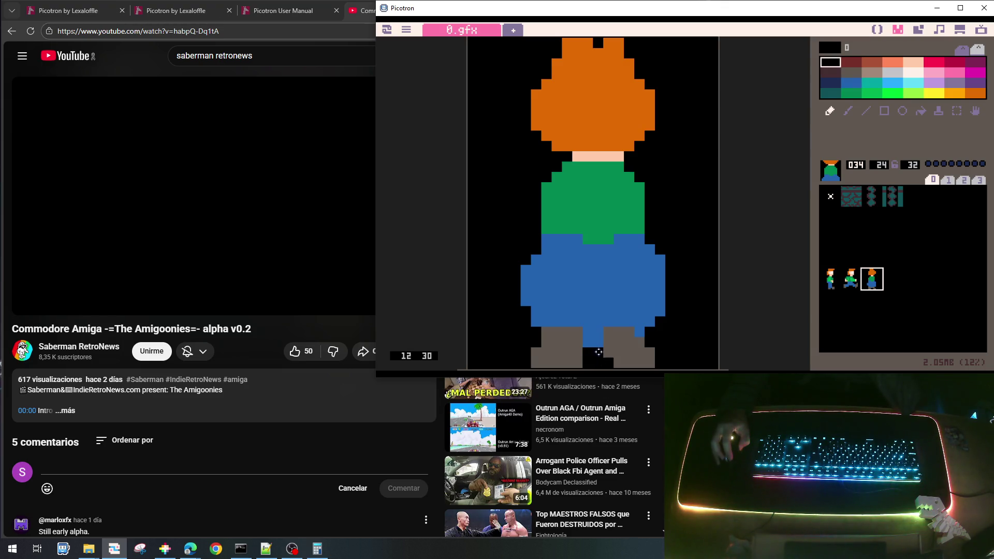
pyautogui.click(580, 364)
pyautogui.moveTo(614, 347)
pyautogui.mouseDown()
pyautogui.moveTo(590, 339)
pyautogui.moveTo(613, 334)
pyautogui.mouseUp()
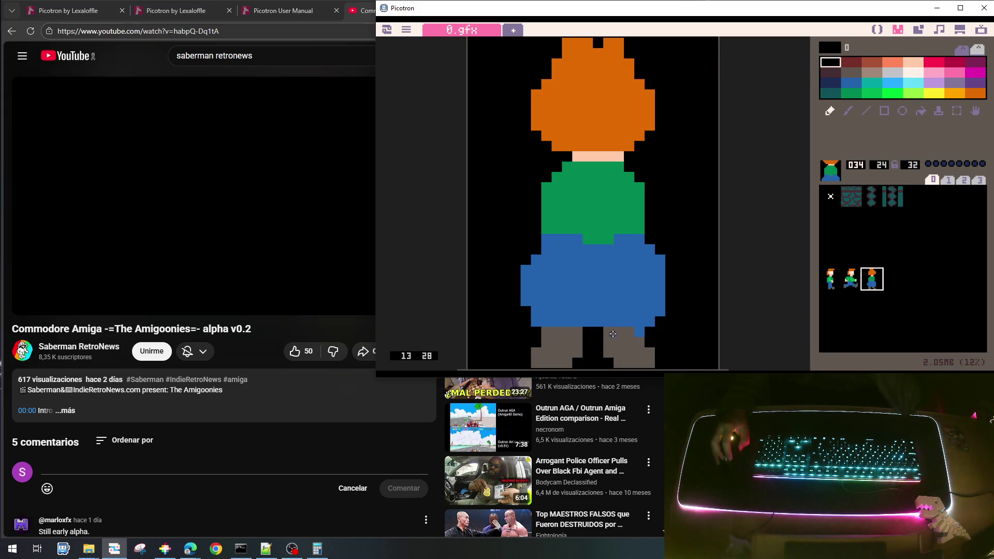
pyautogui.click(642, 333)
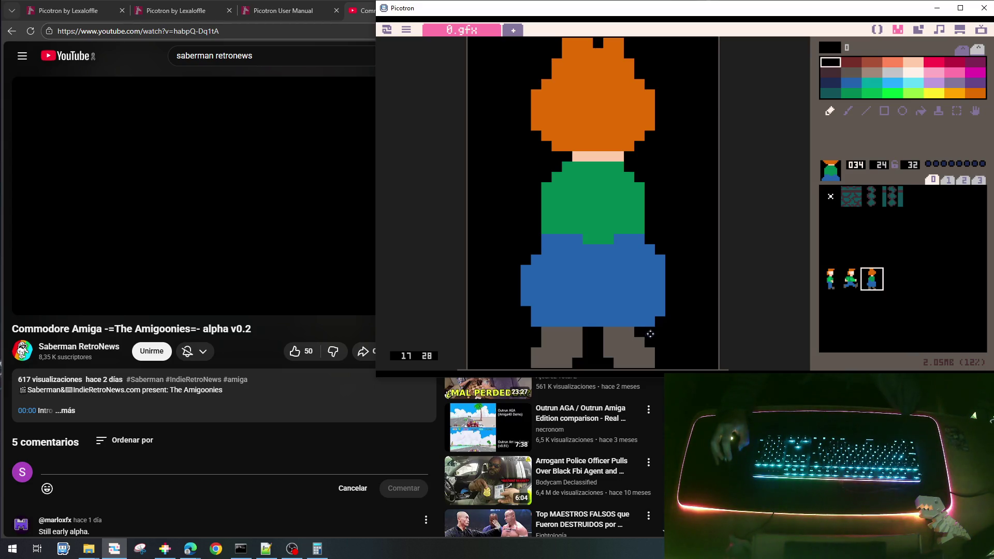
pyautogui.rightClick(636, 343)
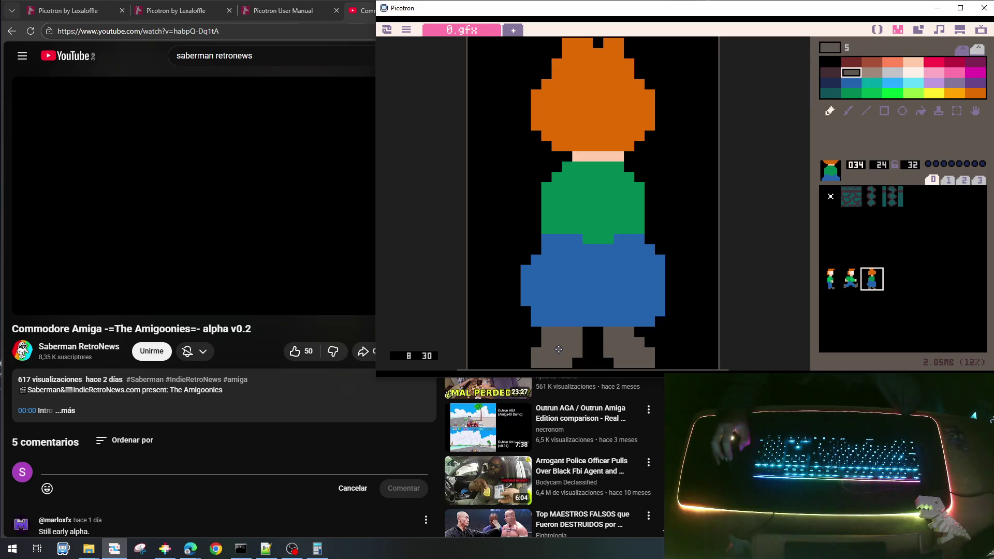
pyautogui.rightClick(526, 334)
pyautogui.click(549, 334)
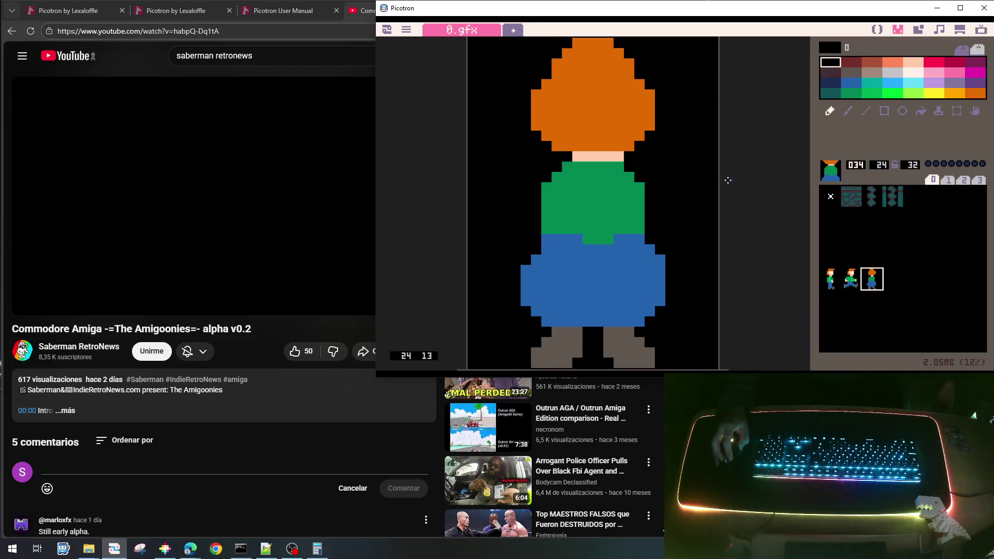
# - Round off the orange hair along its upper edges and clean its top-left corner
pyautogui.rightClick(601, 77)
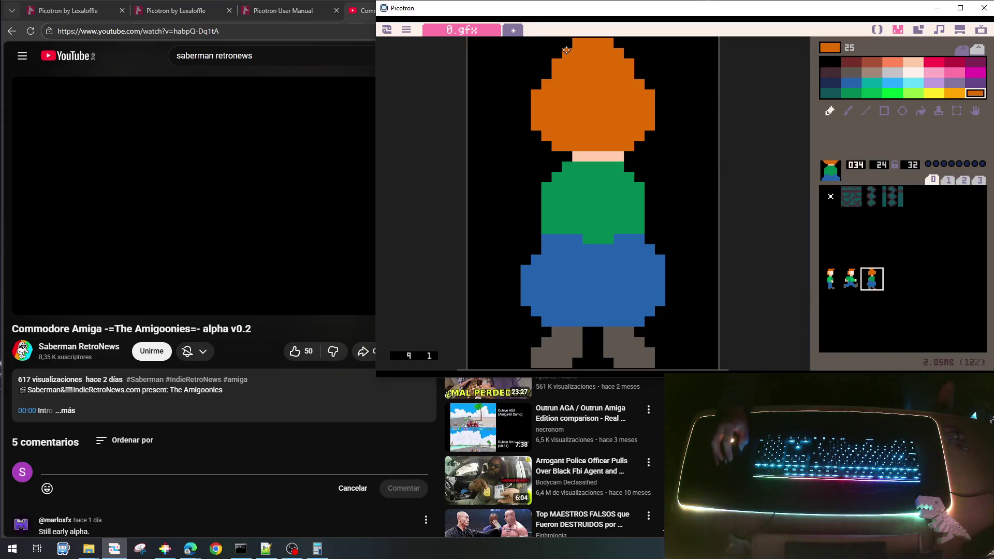
pyautogui.moveTo(564, 50); pyautogui.dragTo(536, 84)
pyautogui.moveTo(651, 90); pyautogui.dragTo(620, 47)
pyautogui.click(621, 46)
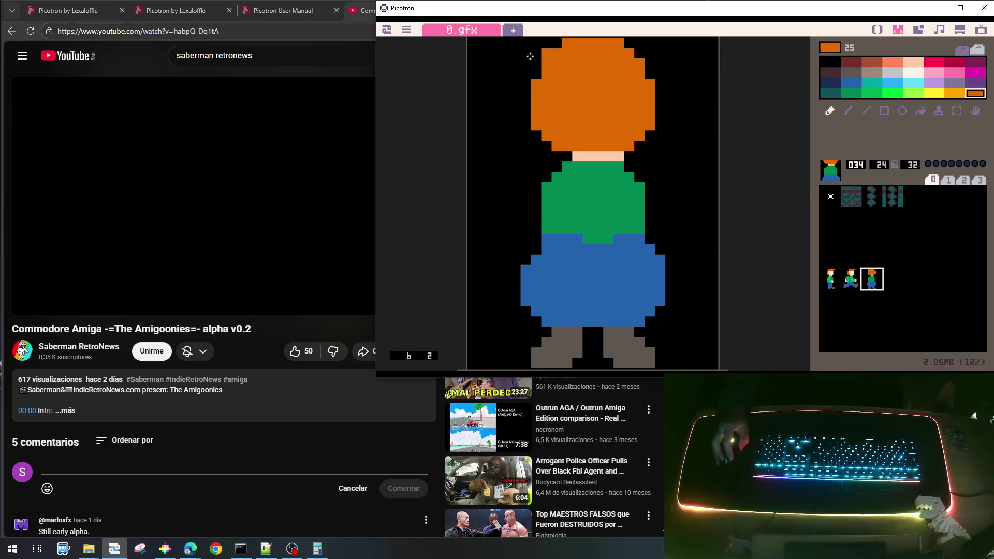
pyautogui.rightClick(536, 53)
pyautogui.click(546, 54)
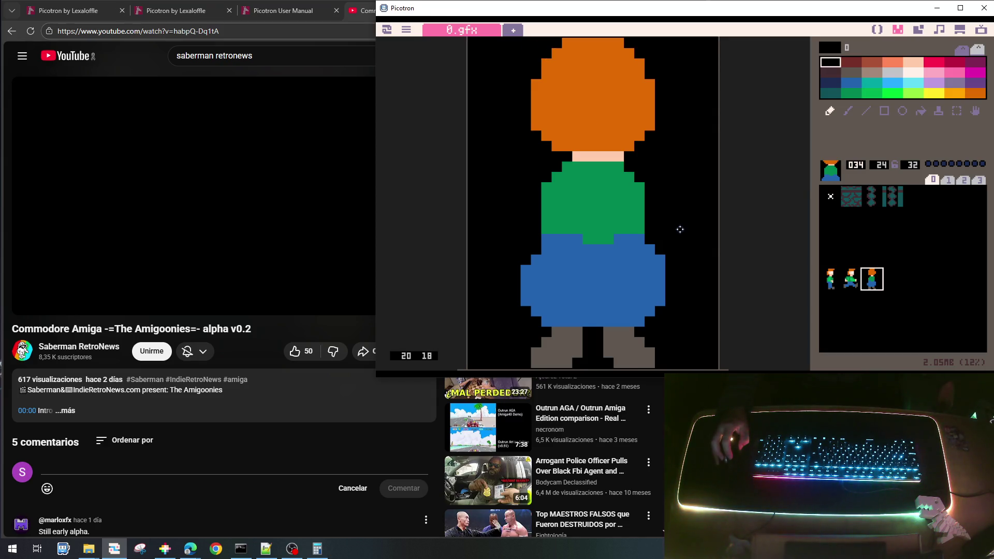
# - Extend the green shirt outward on both sides to form arms reaching the trousers
pyautogui.rightClick(606, 185)
pyautogui.moveTo(648, 187); pyautogui.dragTo(659, 214)
pyautogui.moveTo(540, 185)
pyautogui.mouseDown()
pyautogui.moveTo(524, 209)
pyautogui.moveTo(524, 196)
pyautogui.mouseUp()
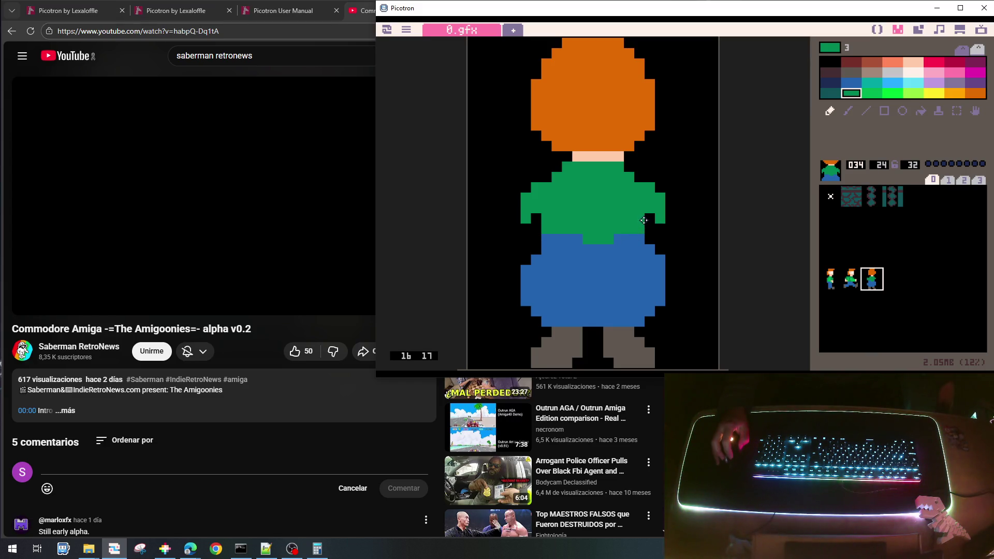
pyautogui.moveTo(641, 216); pyautogui.dragTo(662, 242)
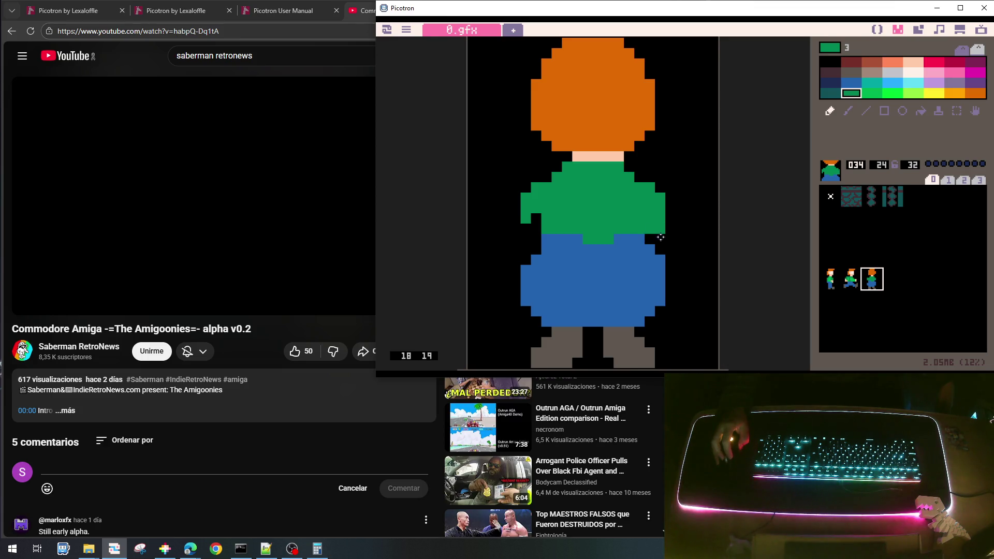
pyautogui.rightClick(539, 246)
pyautogui.rightClick(529, 220)
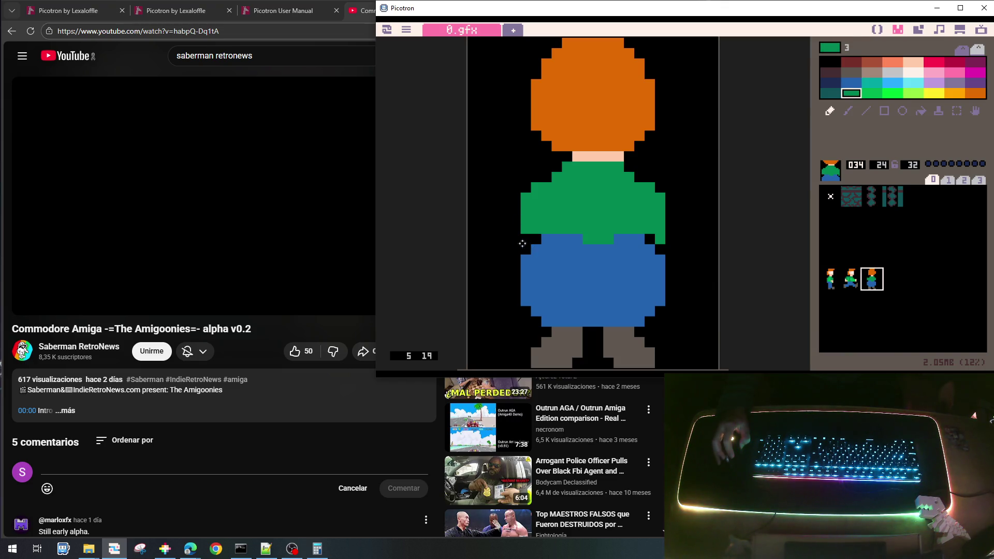
pyautogui.rightClick(498, 216)
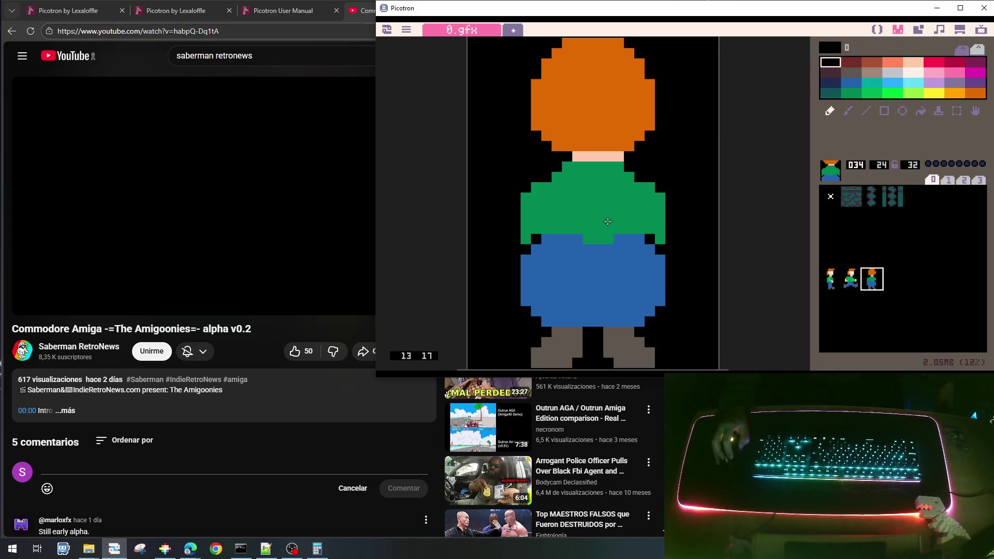
pyautogui.rightClick(520, 226)
pyautogui.moveTo(516, 205); pyautogui.dragTo(515, 231)
pyautogui.moveTo(670, 207); pyautogui.dragTo(671, 232)
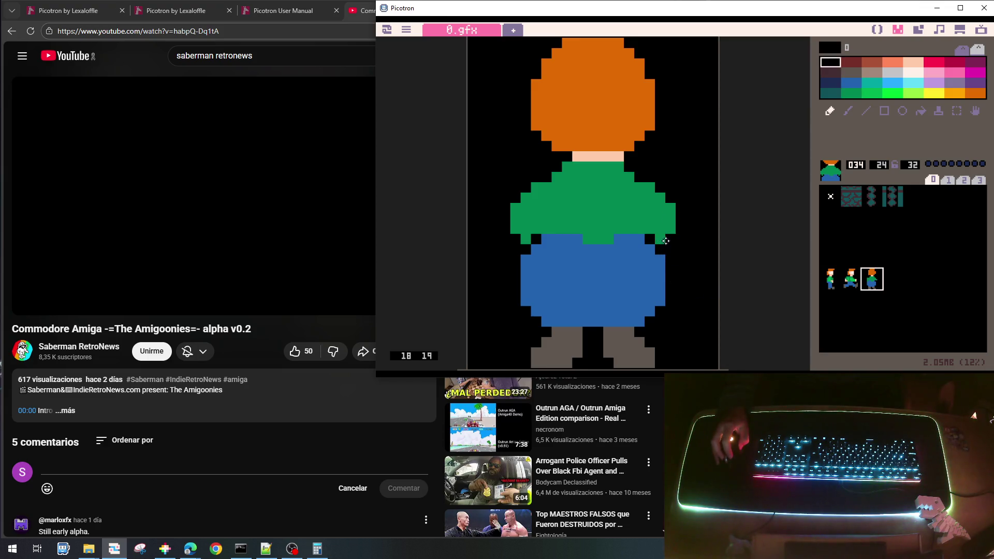
pyautogui.click(670, 240)
# - Finish the shirt's lower-left pixel, play the Amigoonies video briefly, pause at 1:28, return
pyautogui.click(522, 239)
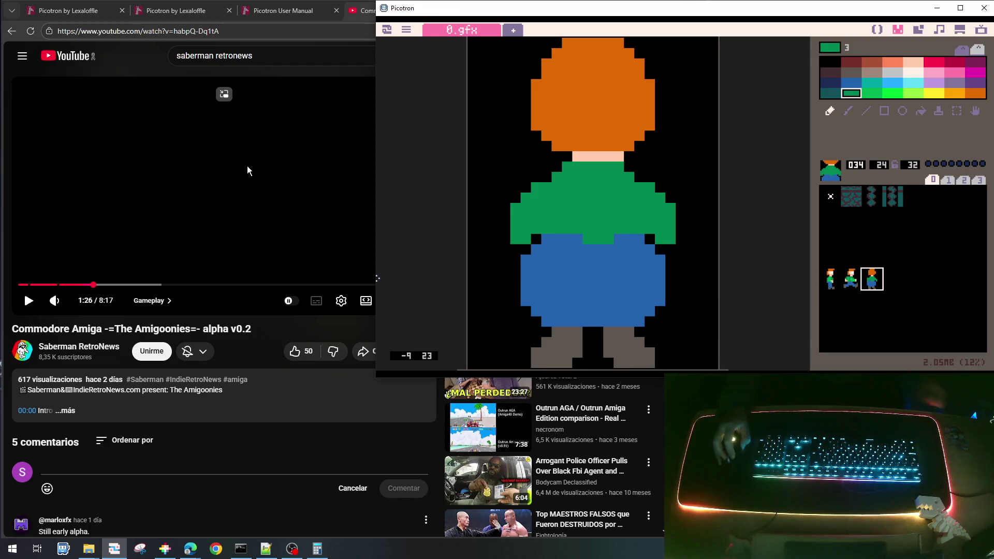
pyautogui.click(255, 195)
pyautogui.click(255, 194)
pyautogui.click(288, 206)
pyautogui.click(322, 206)
pyautogui.click(321, 206)
pyautogui.click(321, 207)
pyautogui.click(321, 207)
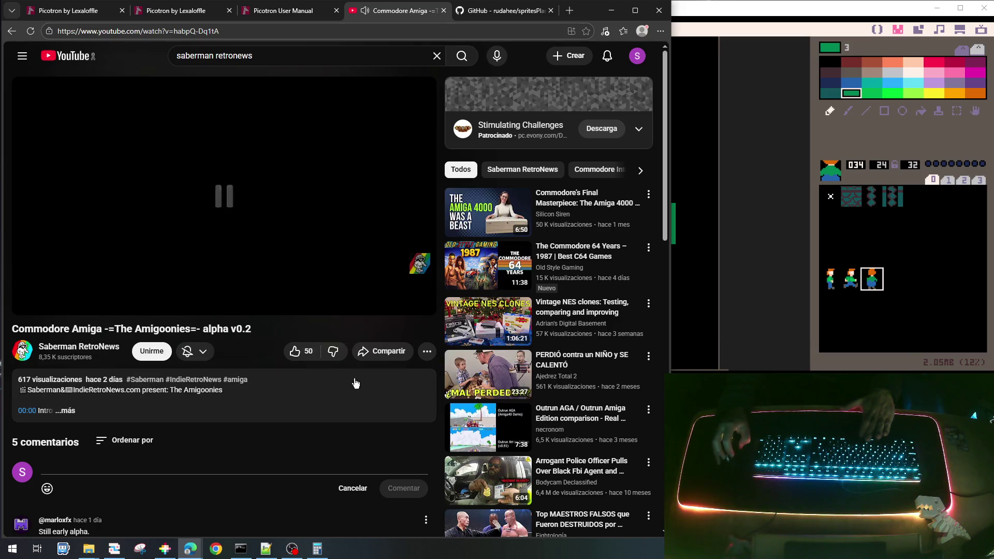
pyautogui.click(697, 267)
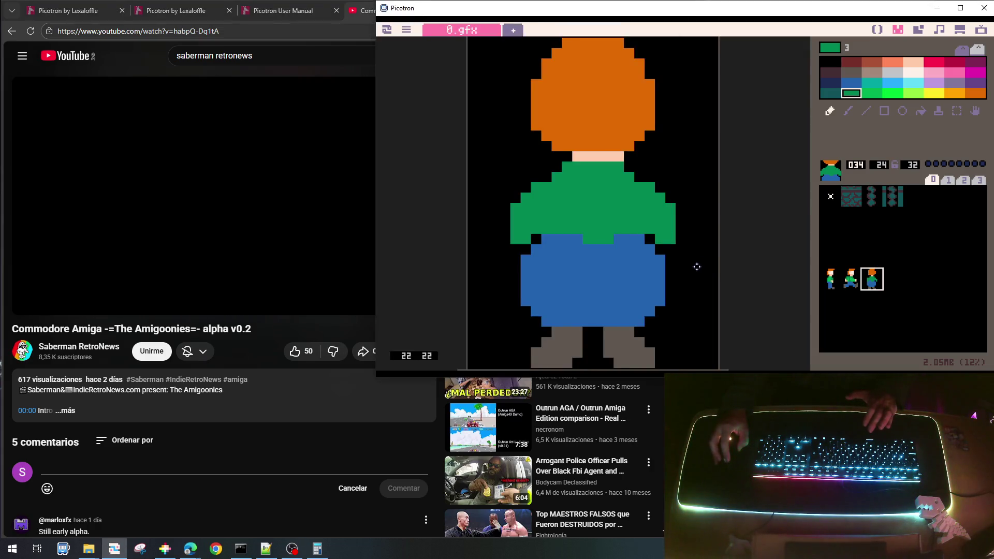
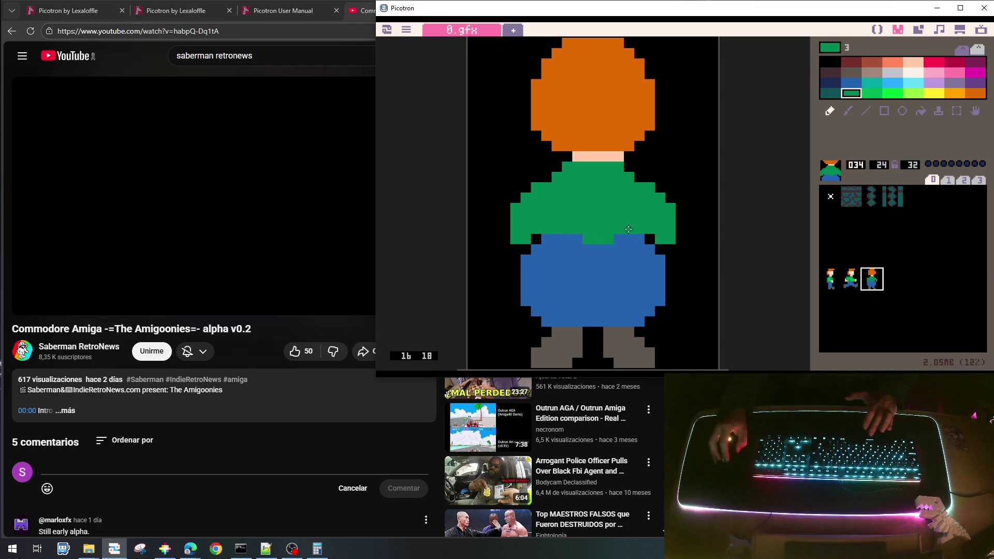
# - Paint the back-view character's waist pixels green, then copy sprite 034 into empty slot 035
pyautogui.moveTo(586, 239)
pyautogui.mouseDown()
pyautogui.moveTo(554, 238)
pyautogui.moveTo(596, 242)
pyautogui.moveTo(593, 251)
pyautogui.moveTo(627, 234)
pyautogui.mouseUp()
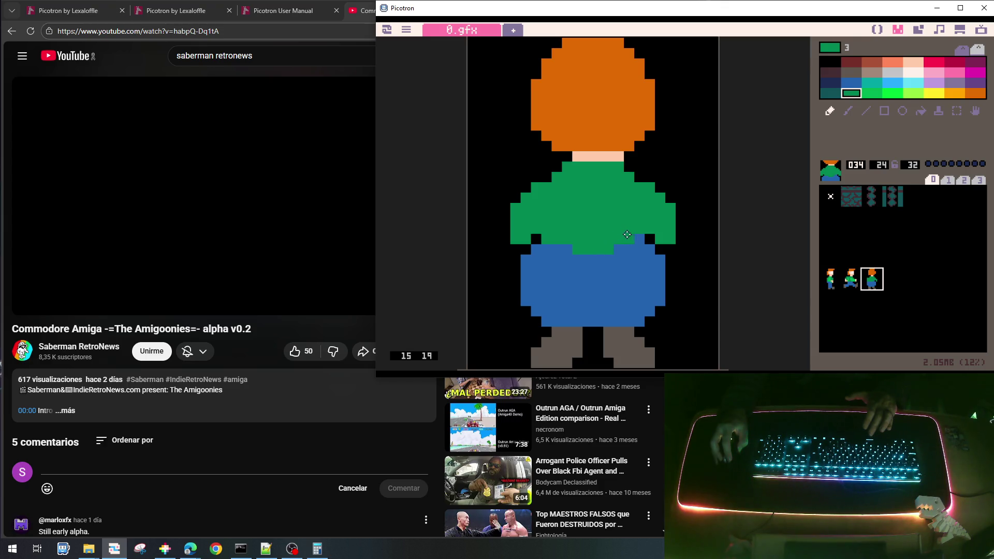
pyautogui.click(639, 236)
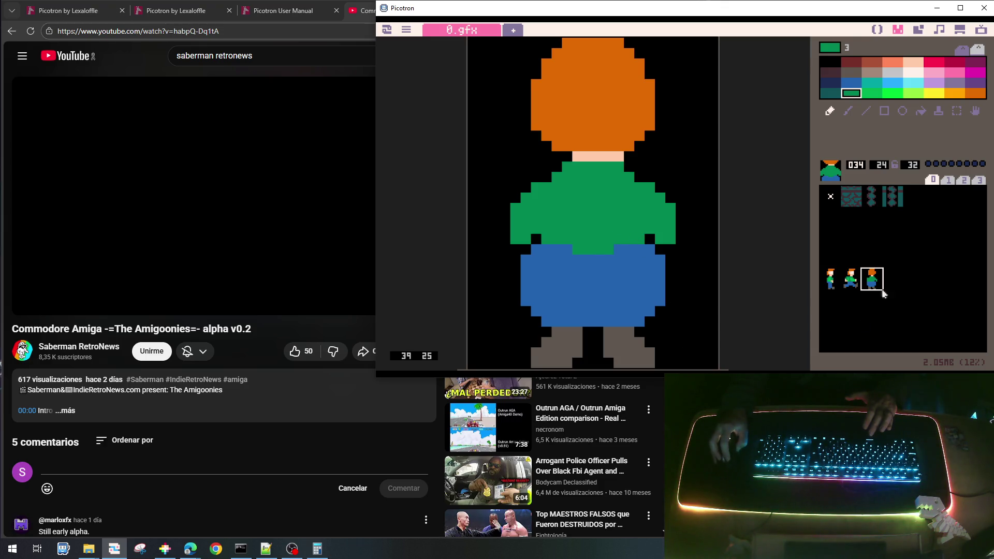
pyautogui.hotkey('ctrl', 'c')
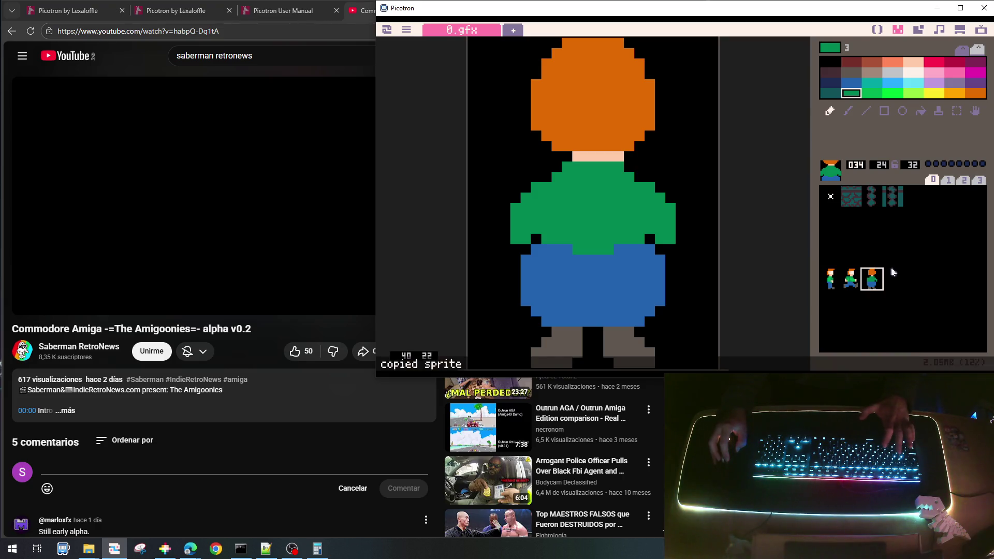
pyautogui.click(893, 280)
pyautogui.hotkey('ctrl', 'v')
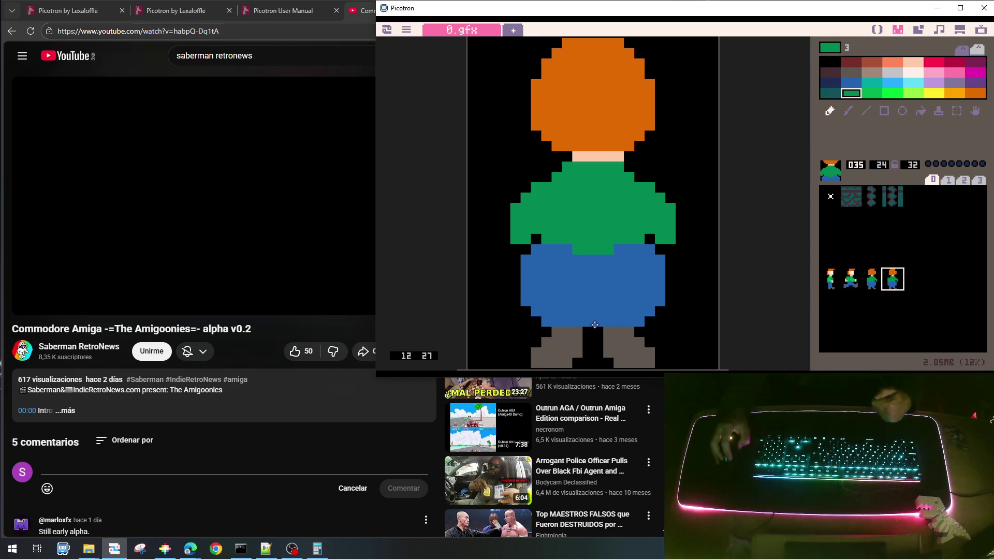
# - Draw both green arms raised upward and black out the old lowered left arm
pyautogui.moveTo(553, 169); pyautogui.dragTo(525, 147)
pyautogui.moveTo(542, 176); pyautogui.dragTo(514, 146)
pyautogui.moveTo(627, 172)
pyautogui.mouseDown()
pyautogui.moveTo(668, 148)
pyautogui.moveTo(643, 174)
pyautogui.moveTo(650, 223)
pyautogui.moveTo(641, 216)
pyautogui.moveTo(667, 238)
pyautogui.moveTo(652, 212)
pyautogui.mouseUp()
pyautogui.rightClick(697, 194)
pyautogui.moveTo(514, 199)
pyautogui.mouseDown()
pyautogui.moveTo(524, 197)
pyautogui.moveTo(525, 238)
pyautogui.moveTo(523, 226)
pyautogui.mouseUp()
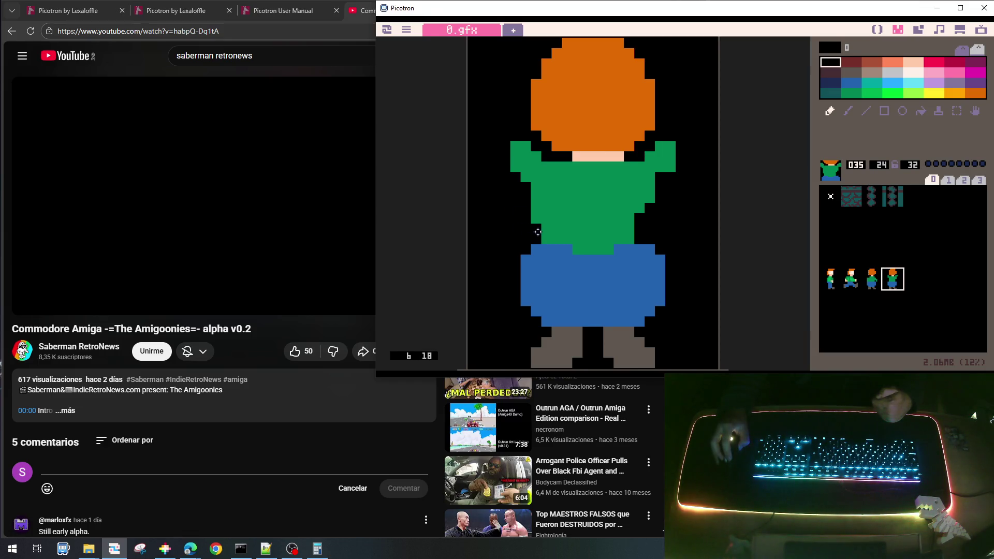
# - Fill green at both shoulders and beside the face, trimming the right arm's top pixel
pyautogui.rightClick(536, 170)
pyautogui.moveTo(529, 131)
pyautogui.mouseDown()
pyautogui.moveTo(520, 141)
pyautogui.moveTo(533, 136)
pyautogui.moveTo(539, 148)
pyautogui.mouseUp()
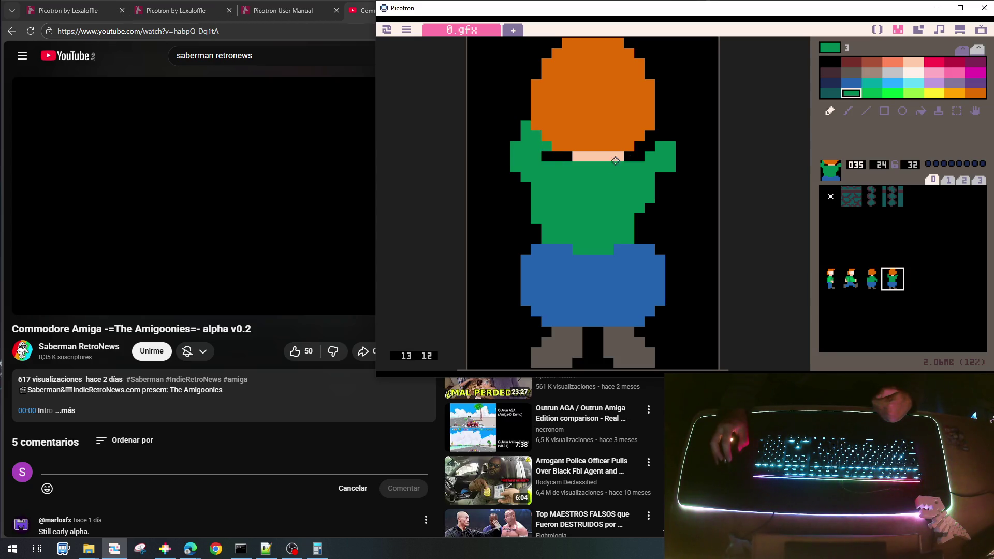
pyautogui.moveTo(646, 148); pyautogui.dragTo(661, 120)
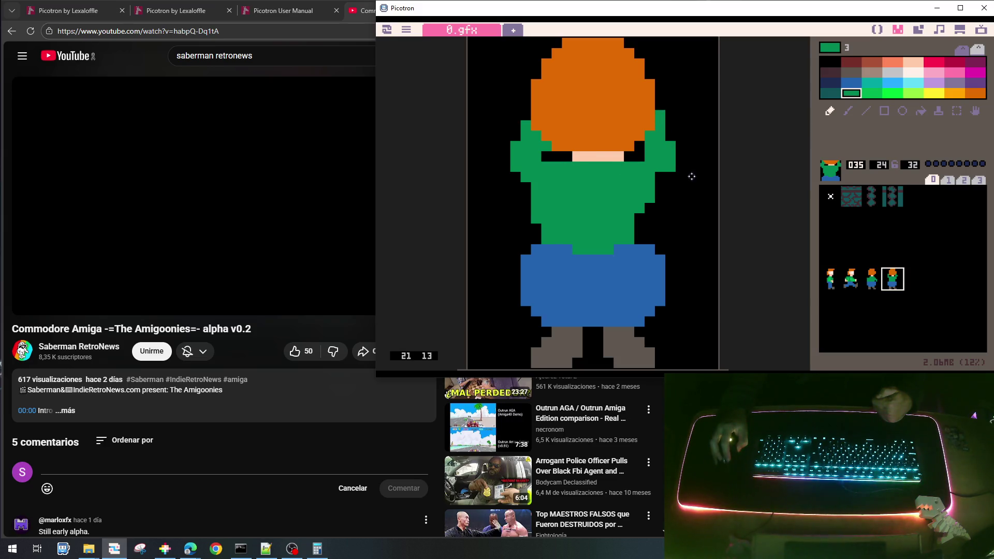
pyautogui.rightClick(675, 124)
pyautogui.click(660, 115)
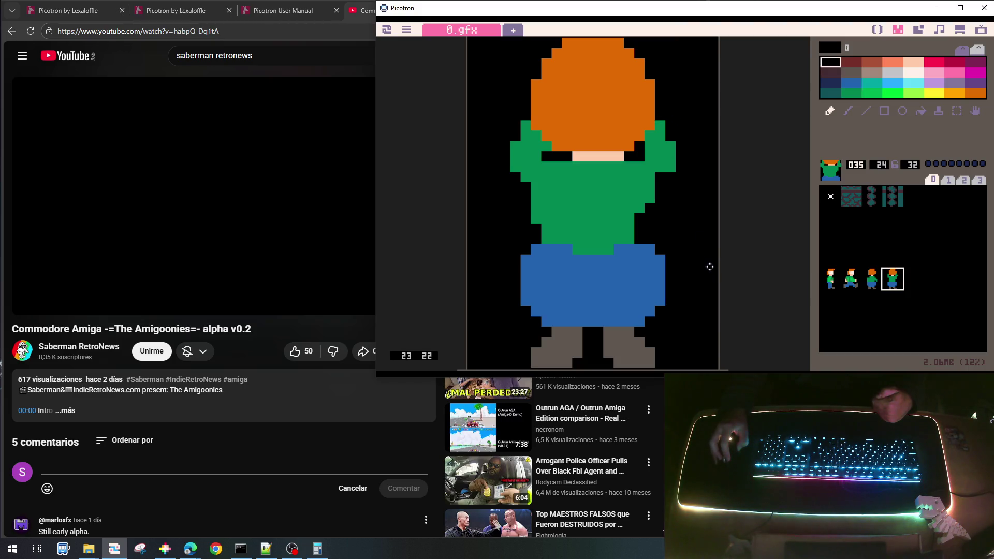
pyautogui.rightClick(583, 172)
pyautogui.moveTo(546, 157); pyautogui.dragTo(567, 158)
pyautogui.moveTo(628, 158); pyautogui.dragTo(642, 164)
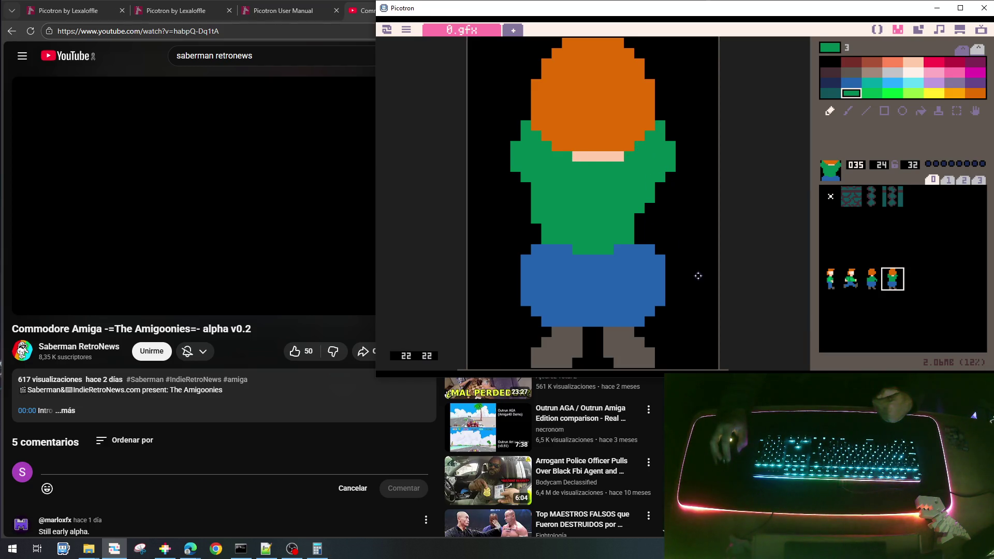
# - Extend the shirt down its right side and restore blue where it overlapped the shorts
pyautogui.rightClick(503, 216)
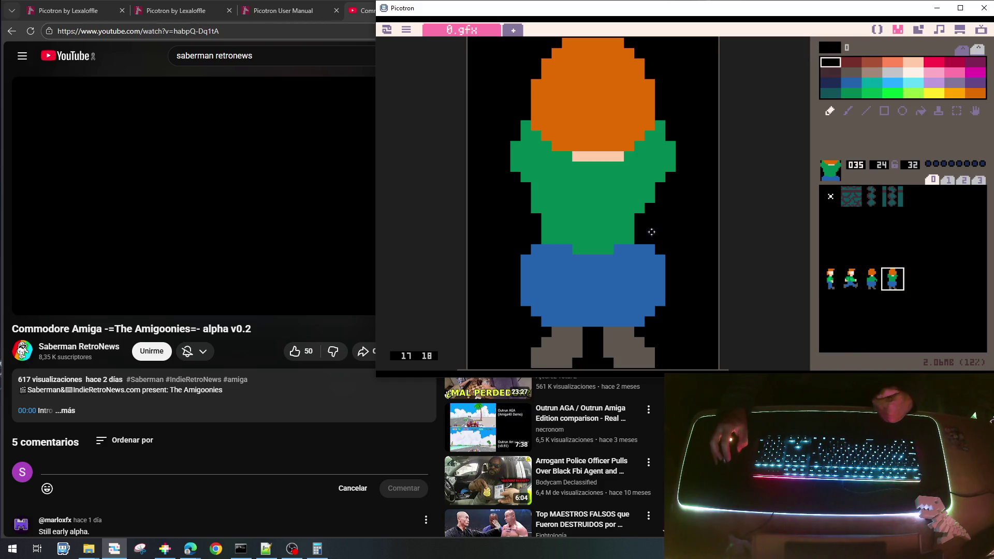
pyautogui.rightClick(623, 212)
pyautogui.moveTo(640, 215); pyautogui.dragTo(639, 255)
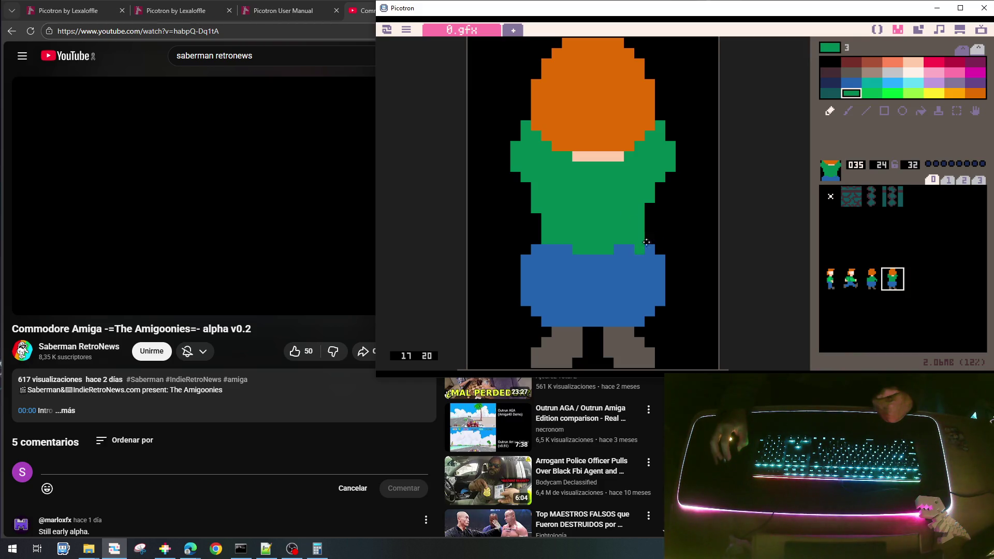
pyautogui.rightClick(647, 269)
pyautogui.click(638, 254)
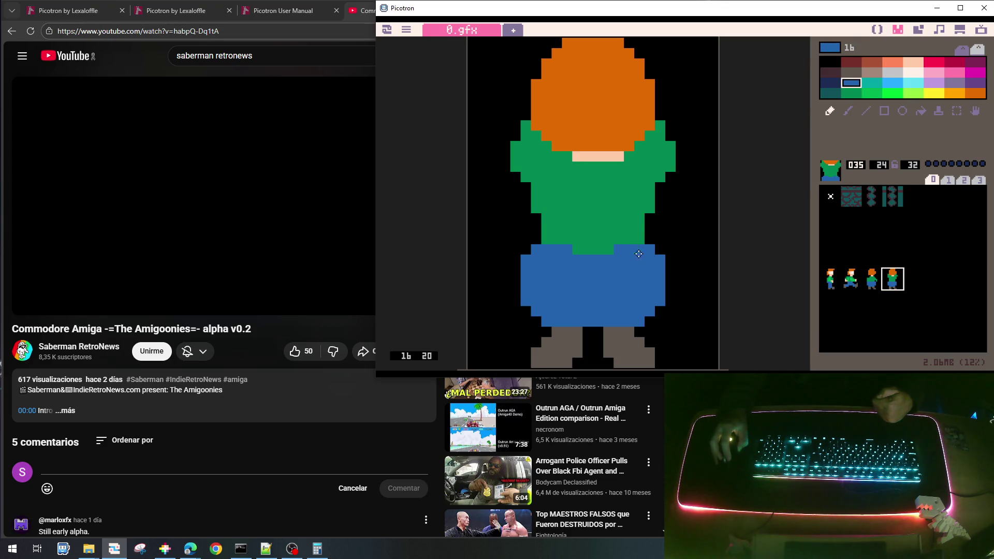
# - Widen the blue shorts on both sides into a flared shape with rounded corners
pyautogui.moveTo(513, 259)
pyautogui.mouseDown()
pyautogui.moveTo(514, 291)
pyautogui.moveTo(507, 261)
pyautogui.moveTo(505, 293)
pyautogui.mouseUp()
pyautogui.moveTo(669, 263); pyautogui.dragTo(674, 284)
pyautogui.rightClick(670, 254)
pyautogui.click(672, 261)
pyautogui.click(507, 260)
pyautogui.click(506, 292)
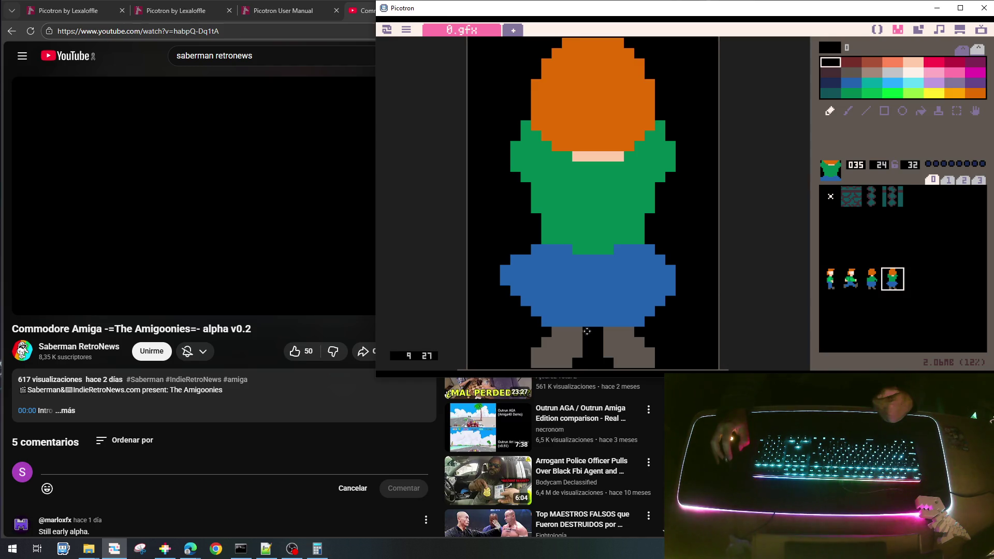
pyautogui.rightClick(653, 286)
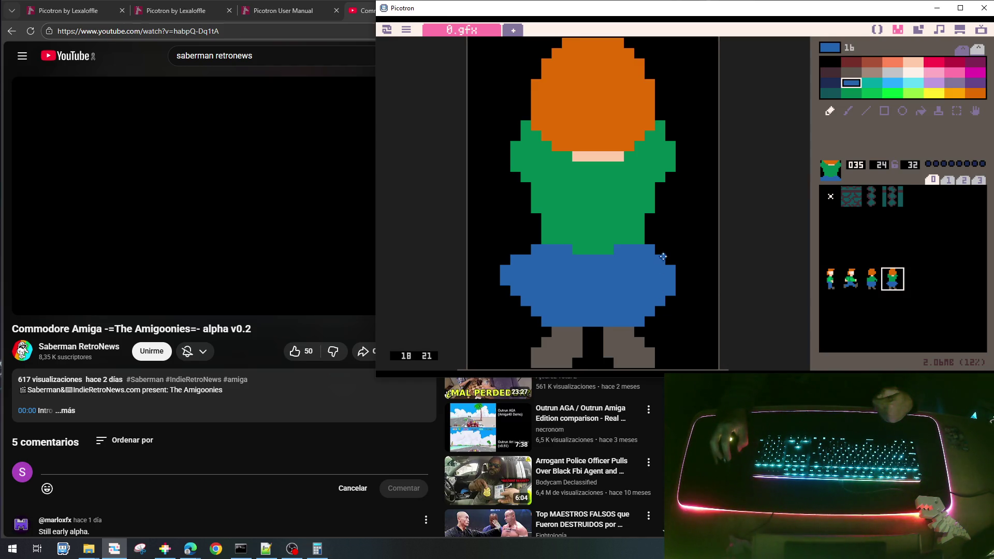
pyautogui.moveTo(668, 264); pyautogui.dragTo(681, 285)
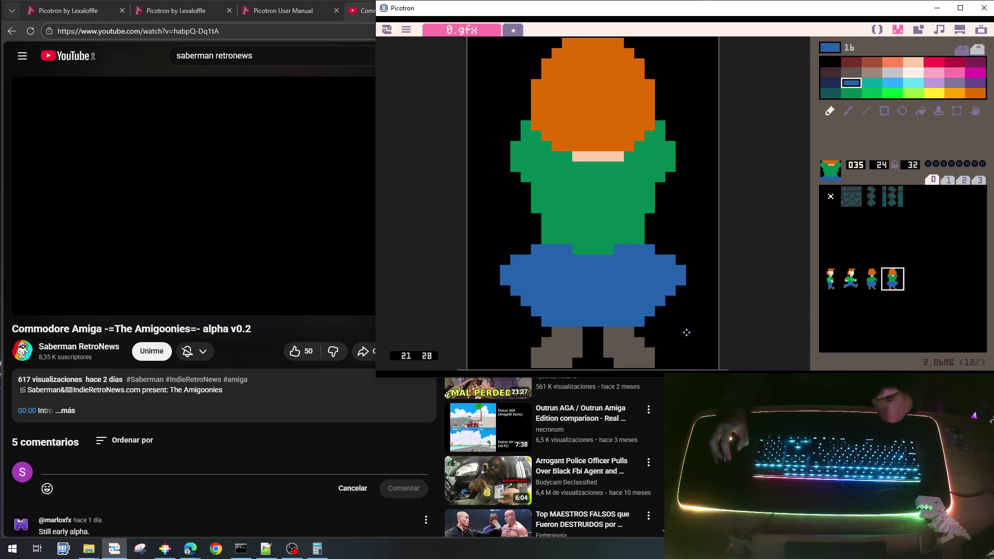
# - Reshape the grey boots, adding grey pixels and trimming the left boot's corners in black
pyautogui.rightClick(557, 343)
pyautogui.click(547, 332)
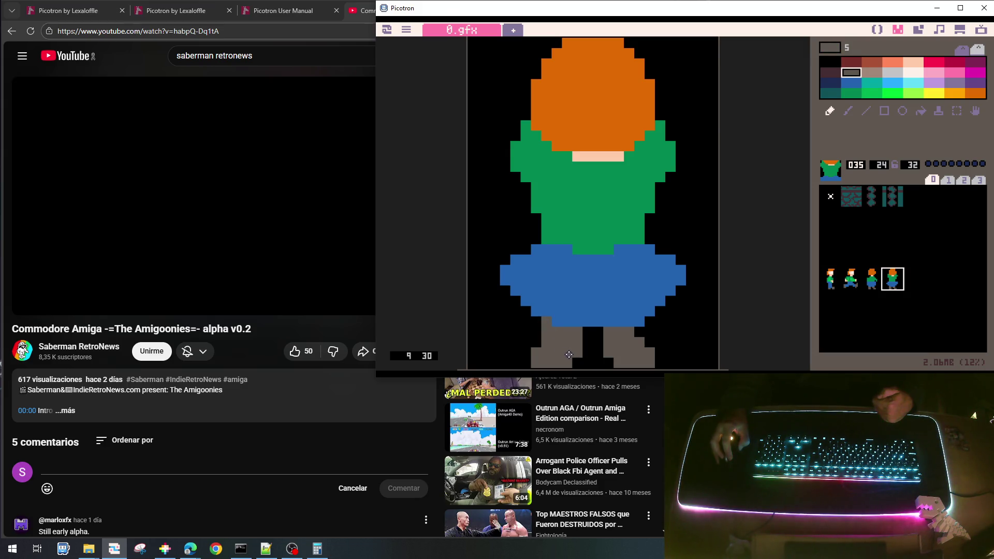
pyautogui.moveTo(566, 327)
pyautogui.mouseDown()
pyautogui.moveTo(576, 323)
pyautogui.moveTo(589, 363)
pyautogui.mouseUp()
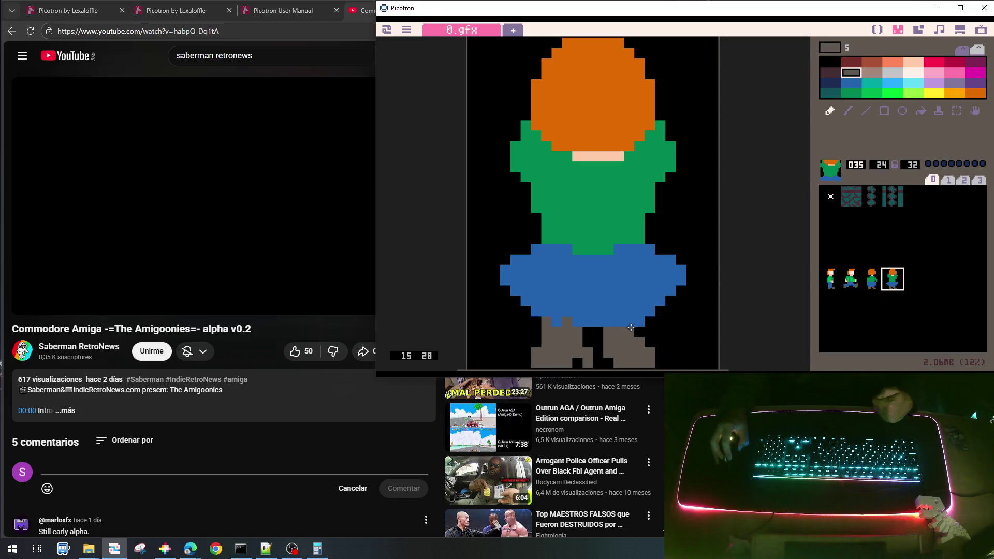
pyautogui.click(604, 364)
pyautogui.rightClick(533, 338)
pyautogui.moveTo(536, 352)
pyautogui.mouseDown()
pyautogui.moveTo(537, 369)
pyautogui.moveTo(580, 363)
pyautogui.moveTo(585, 343)
pyautogui.mouseUp()
pyautogui.click(553, 358)
pyautogui.rightClick(576, 344)
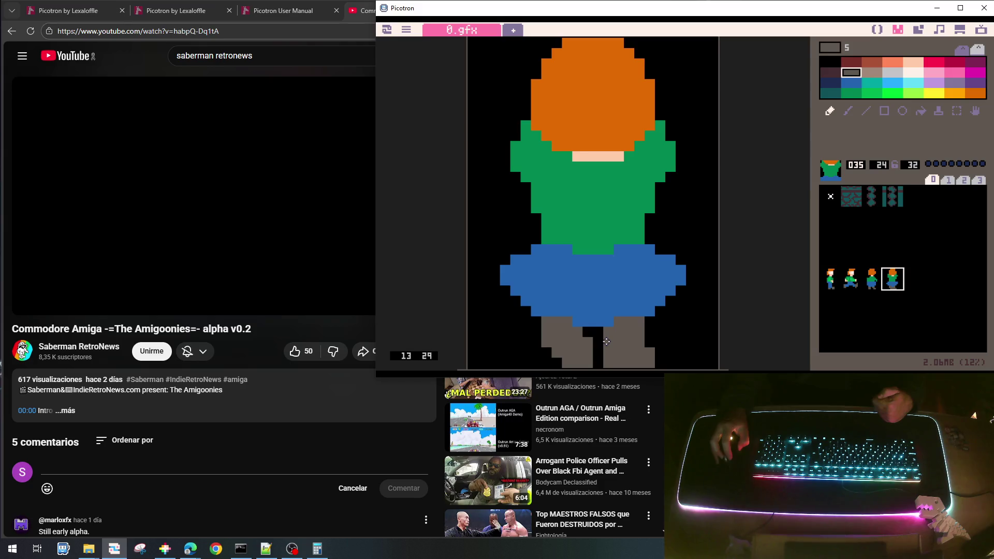
pyautogui.rightClick(656, 344)
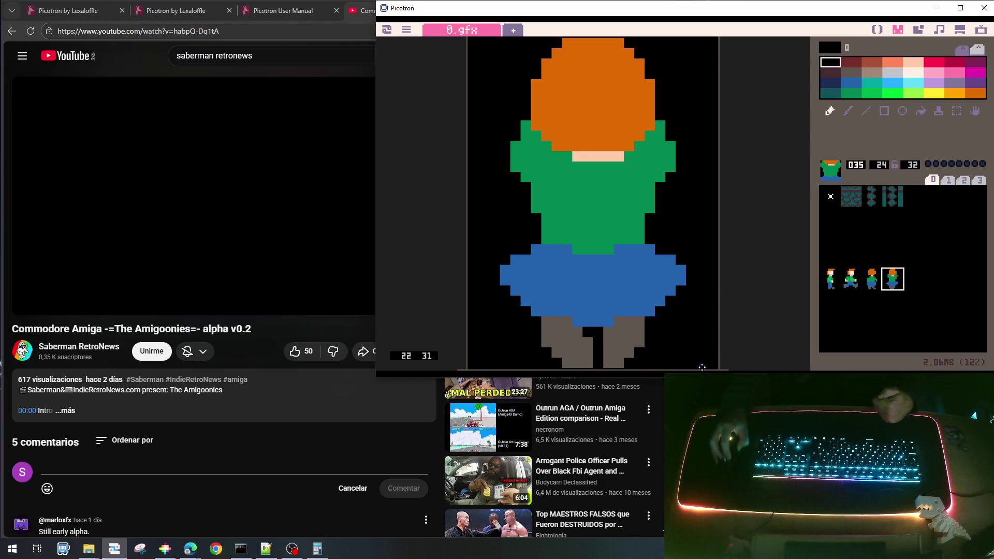
pyautogui.rightClick(620, 351)
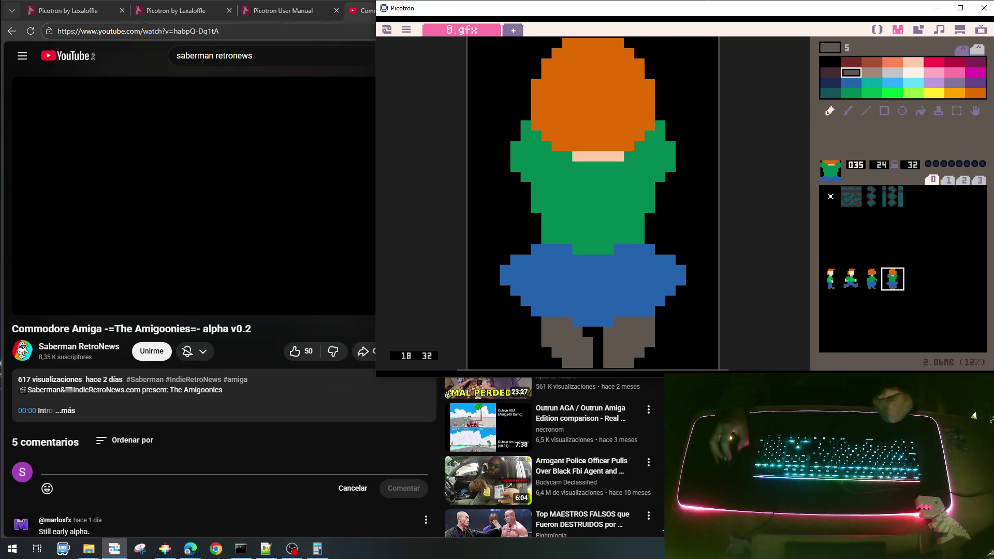
pyautogui.rightClick(596, 334)
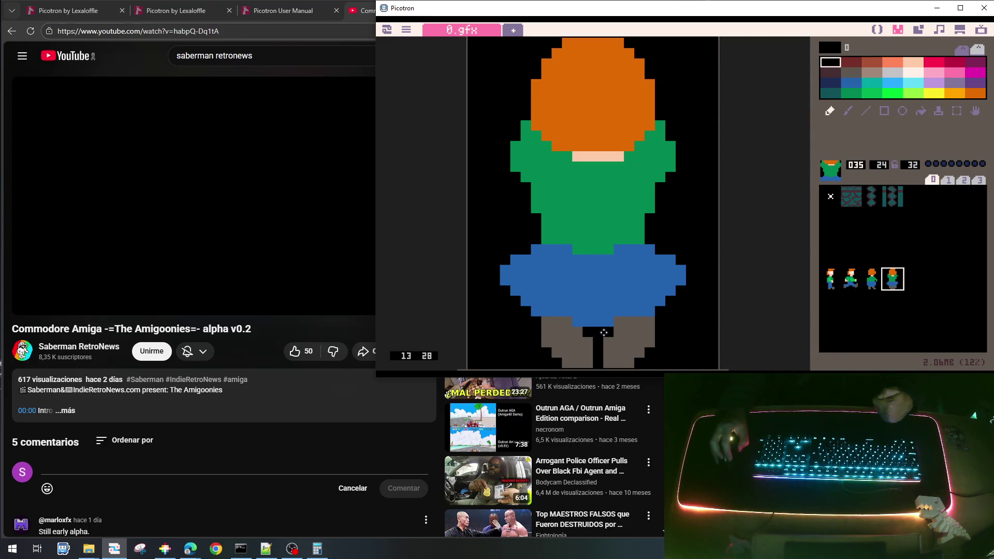
pyautogui.rightClick(605, 320)
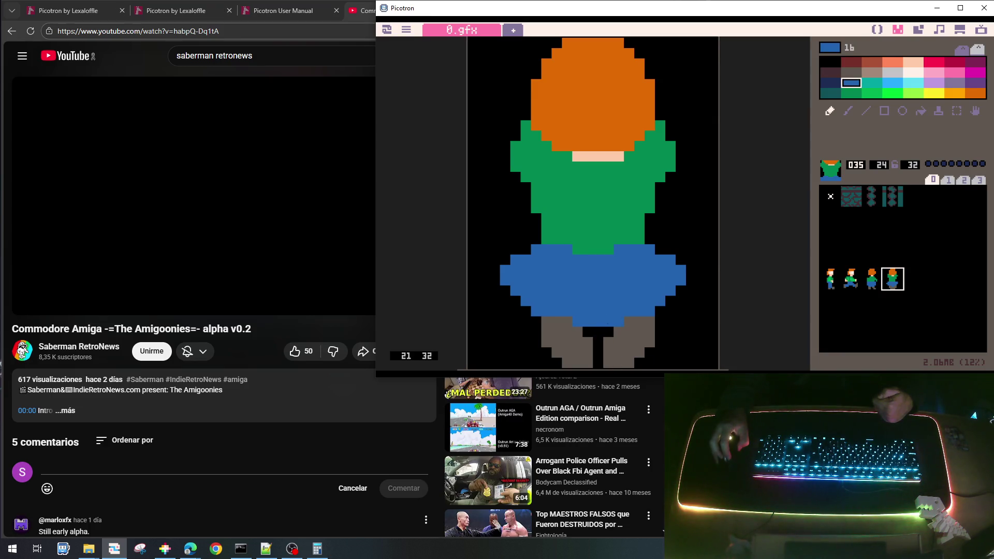
# - Flip between sprites 034 and 035 to compare, turning the neck strip's right end green
pyautogui.click(873, 279)
pyautogui.click(893, 280)
pyautogui.click(873, 279)
pyautogui.click(893, 279)
pyautogui.click(871, 280)
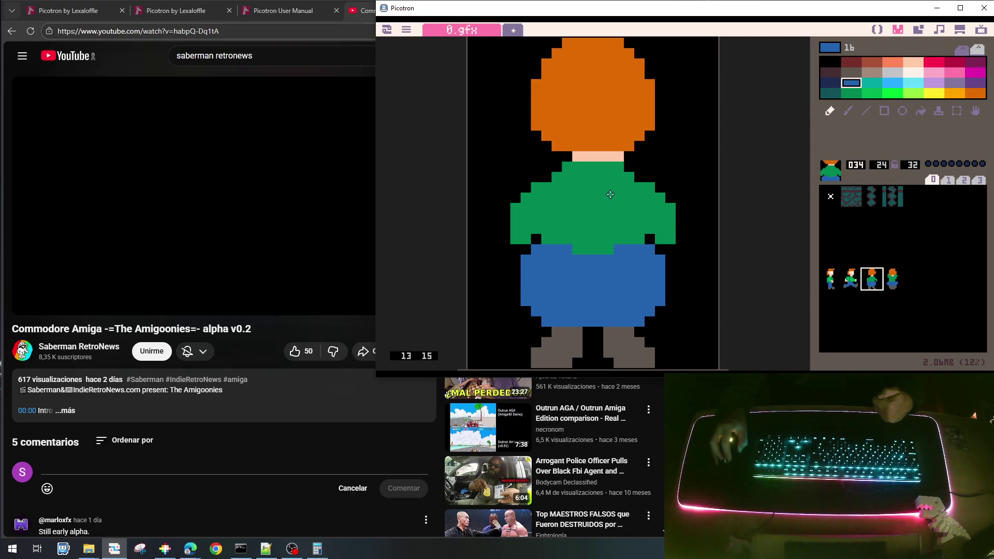
pyautogui.rightClick(636, 161)
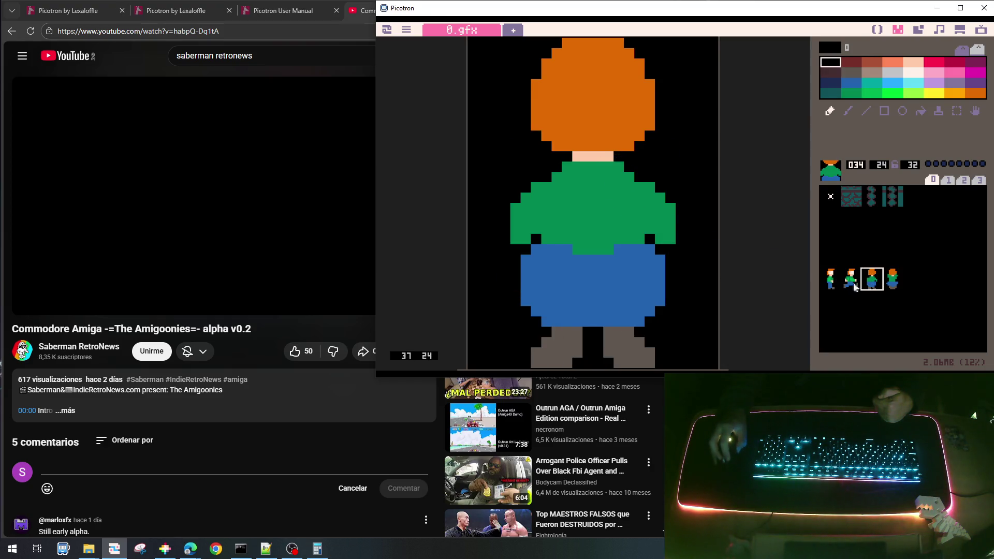
pyautogui.click(887, 279)
pyautogui.rightClick(627, 175)
pyautogui.click(619, 156)
pyautogui.click(867, 277)
pyautogui.click(895, 277)
pyautogui.click(869, 279)
pyautogui.click(889, 280)
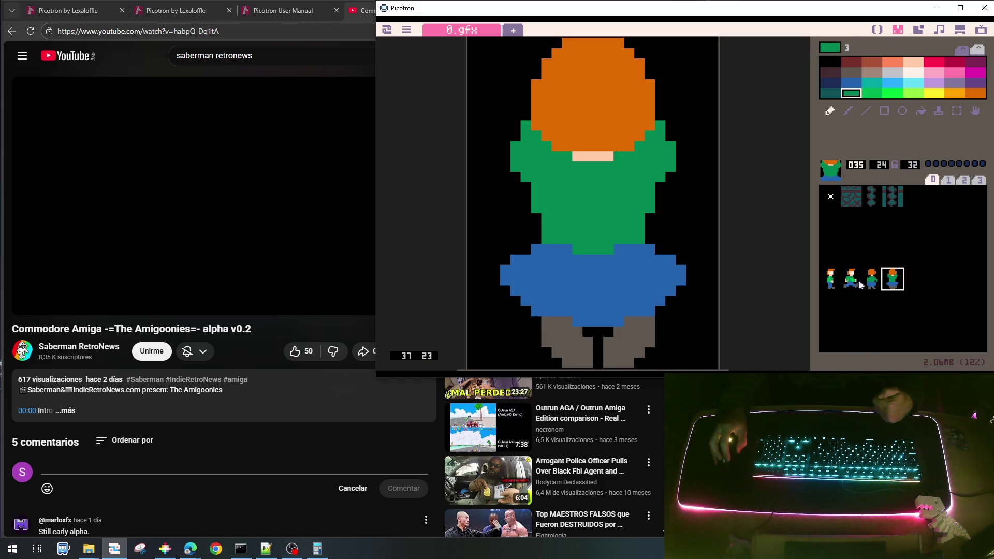
# - Widen the black gap between the climbing sprite's legs and tidy the blue pixels around it
pyautogui.rightClick(595, 333)
pyautogui.moveTo(586, 325); pyautogui.dragTo(601, 319)
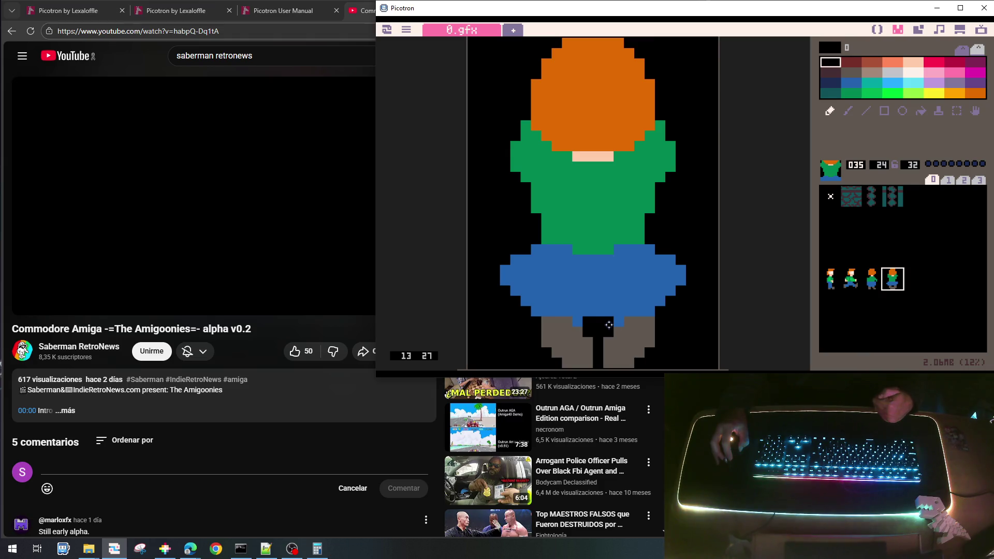
pyautogui.moveTo(577, 322); pyautogui.dragTo(622, 313)
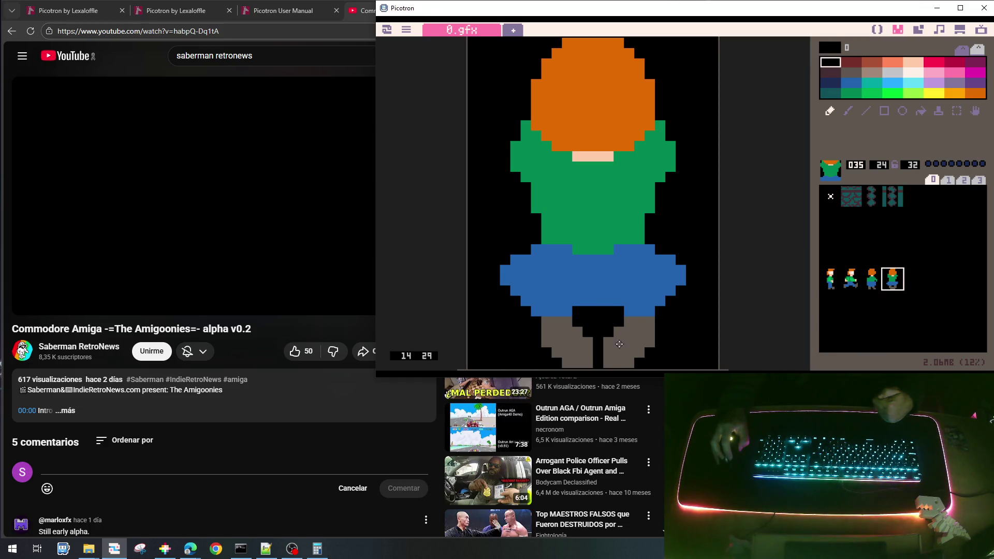
pyautogui.rightClick(629, 296)
pyautogui.click(618, 310)
pyautogui.click(573, 312)
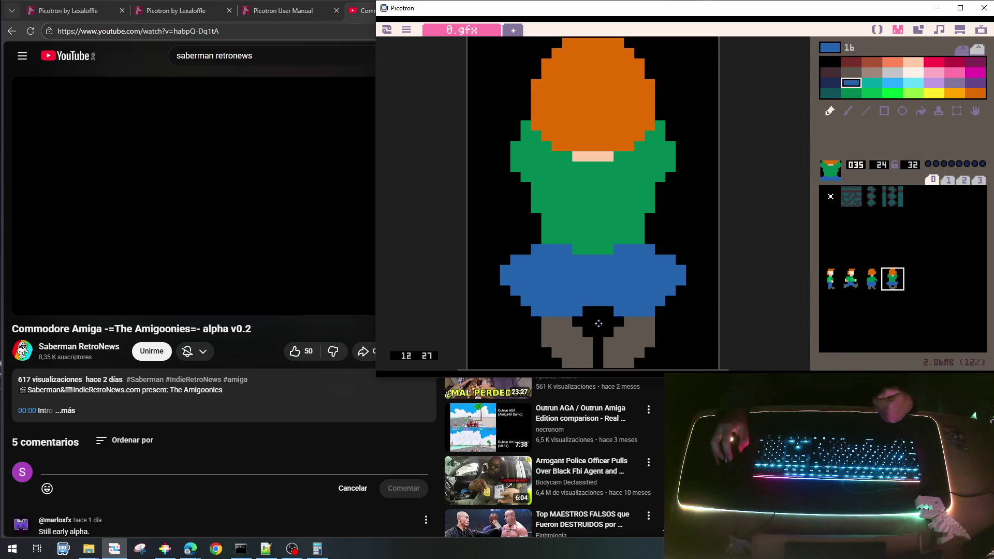
pyautogui.rightClick(599, 323)
pyautogui.click(577, 311)
pyautogui.click(619, 310)
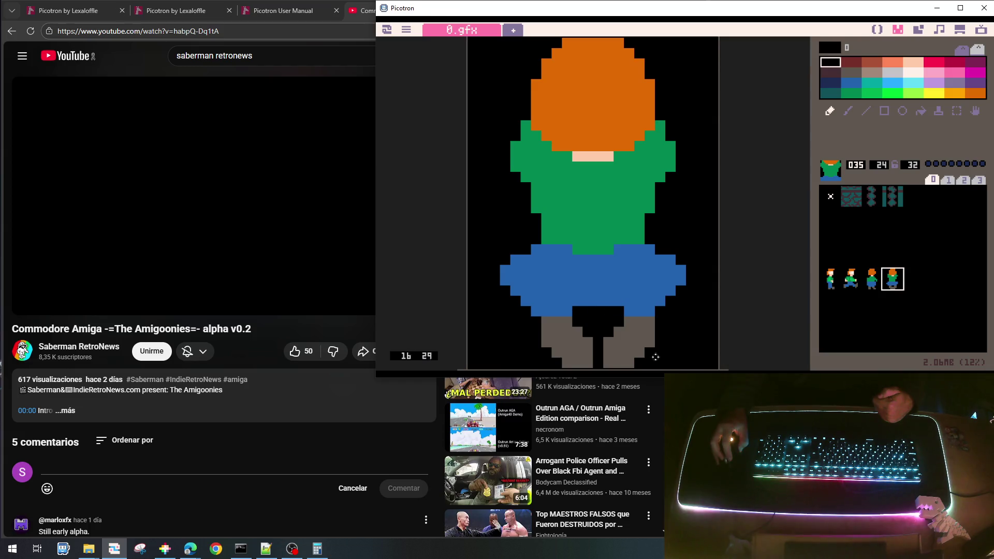
# - Check sprite 034 against 035 once more, then switch to the main.lua code
pyautogui.click(872, 276)
pyautogui.click(889, 280)
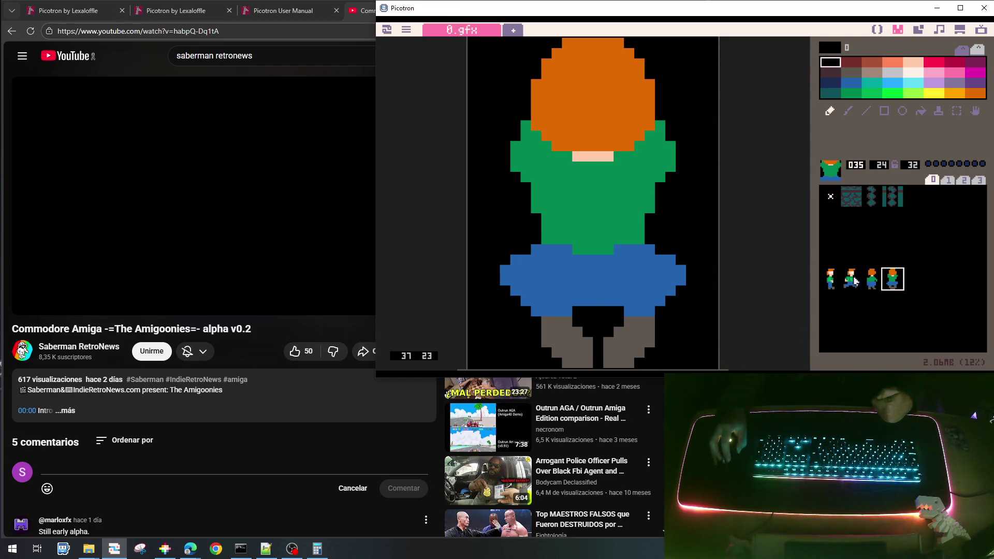
pyautogui.click(869, 279)
pyautogui.press('=')
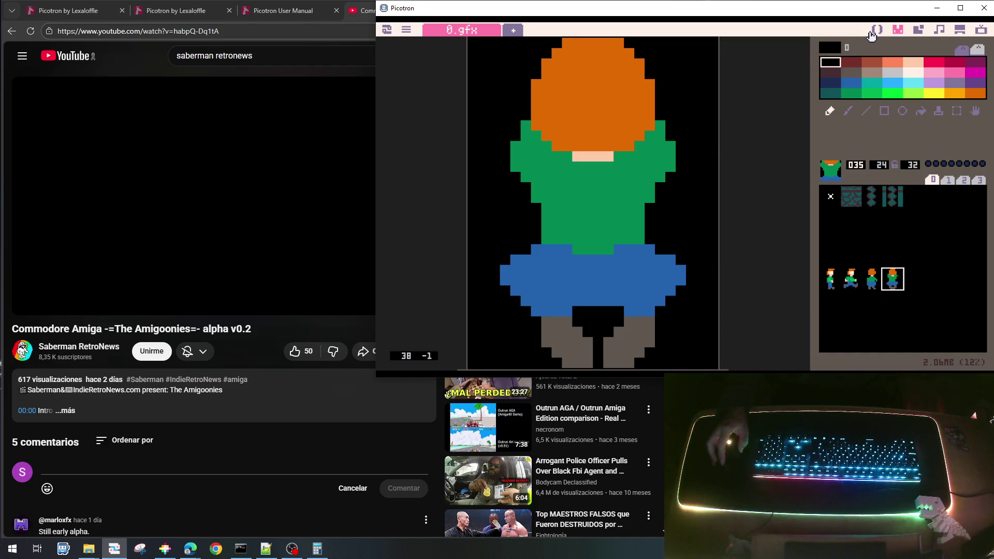
pyautogui.click(875, 31)
# - In draw_player, remove the +32 sprite offset and start an if with the copied walking-status text
pyautogui.scroll(3, 719, 194)
pyautogui.scroll(-3, 601, 225)
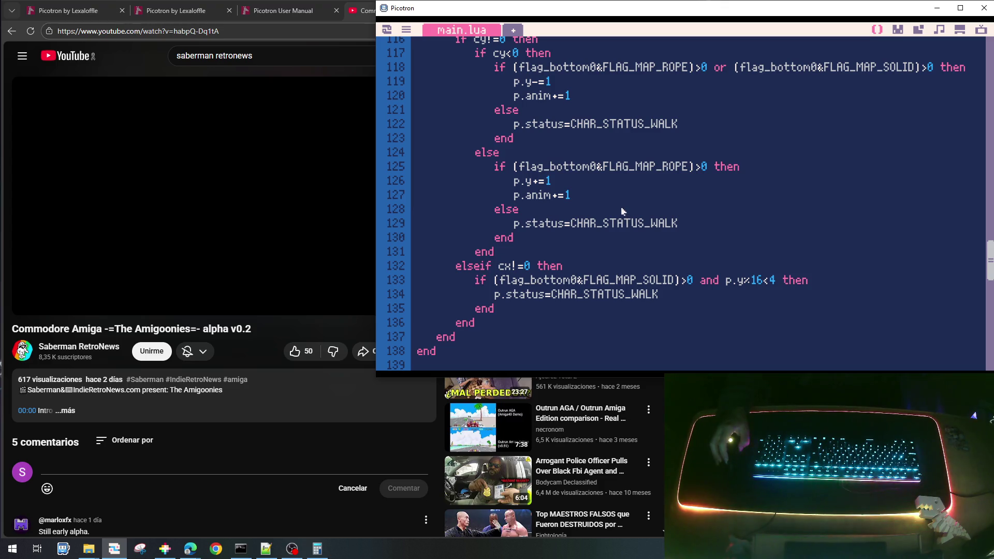
pyautogui.scroll(-4, 623, 212)
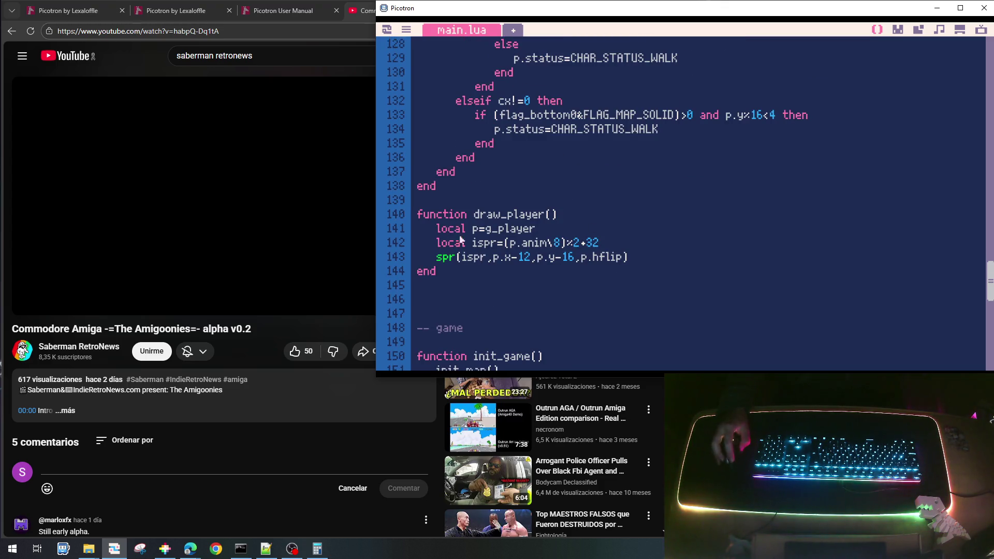
pyautogui.click(613, 243)
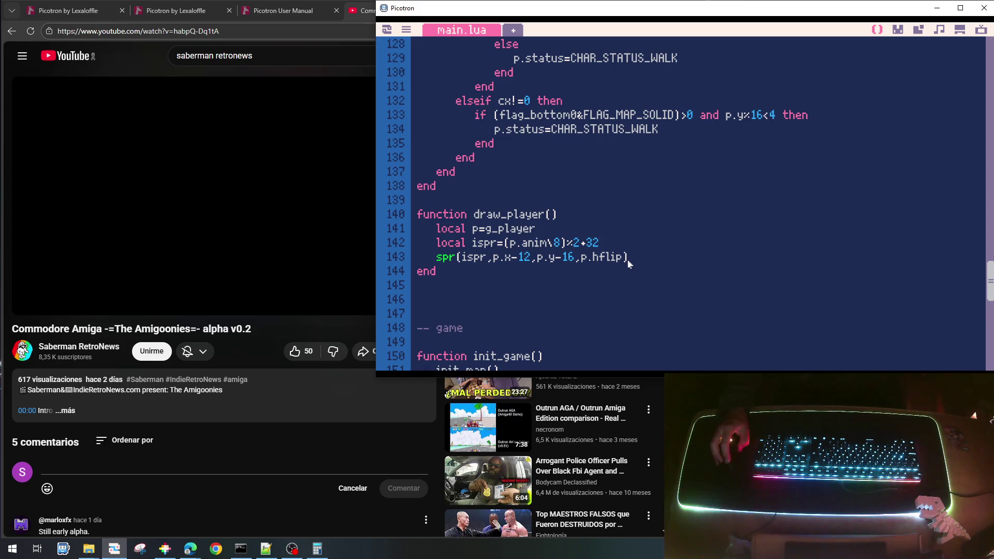
pyautogui.press('BackSpace')
pyautogui.press('BackSpace')
pyautogui.press('BackSpace')
pyautogui.press('Return')
pyautogui.write('if')
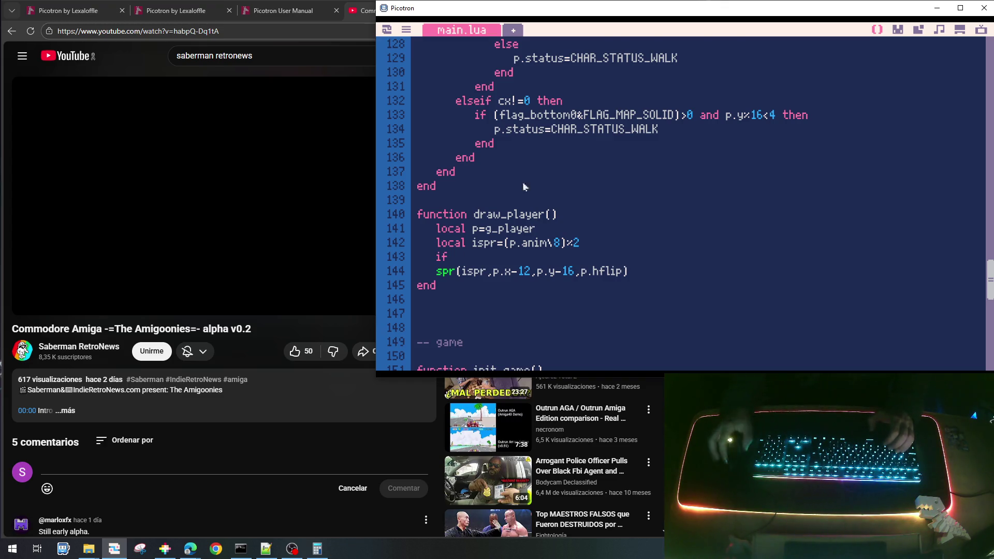
pyautogui.scroll(3, 524, 186)
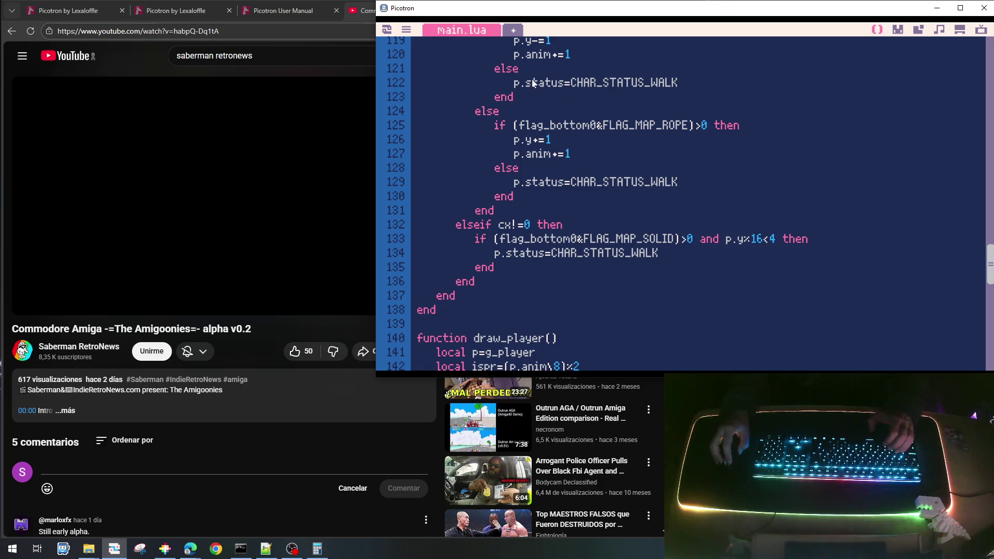
pyautogui.moveTo(521, 82); pyautogui.dragTo(683, 81)
pyautogui.hotkey('ctrl', 'c')
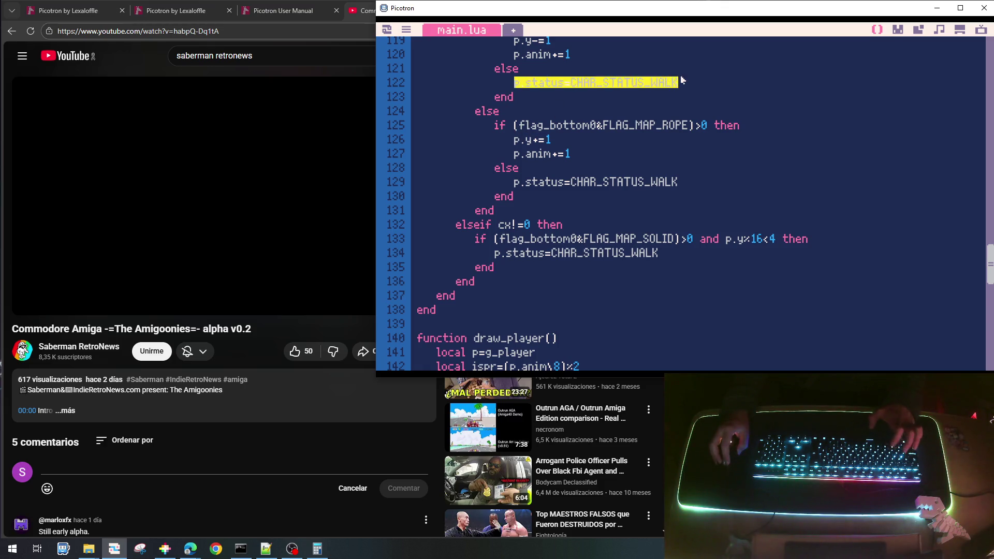
pyautogui.scroll(-3, 460, 275)
pyautogui.click(486, 258)
pyautogui.write('if')
pyautogui.hotkey('ctrl', 'v')
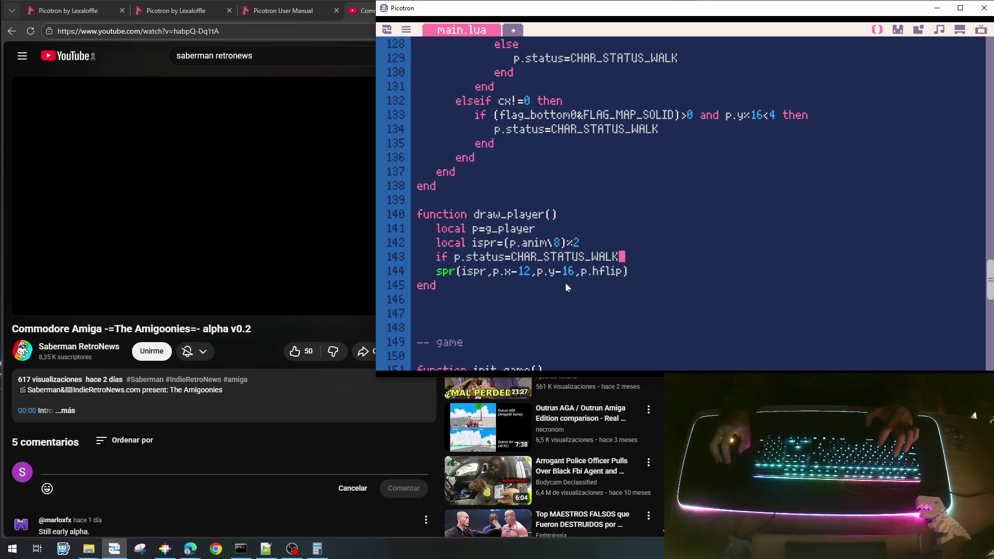
# - Complete the walking-status condition so it adds 32 to ispr
pyautogui.click(515, 262)
pyautogui.write('=')
pyautogui.press('End')
pyautogui.write('then')
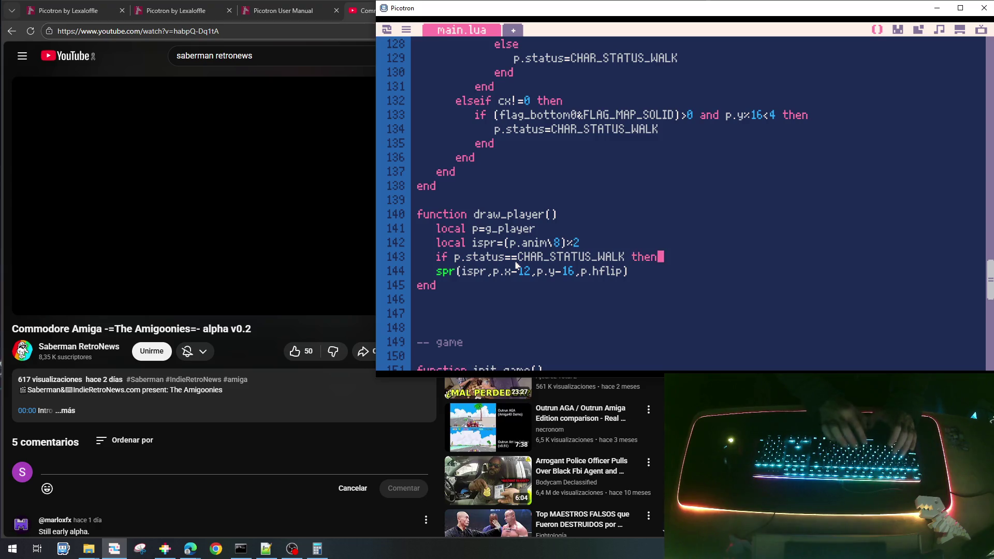
pyautogui.press('Return')
pyautogui.press('Tab')
pyautogui.write('ispr+=32')
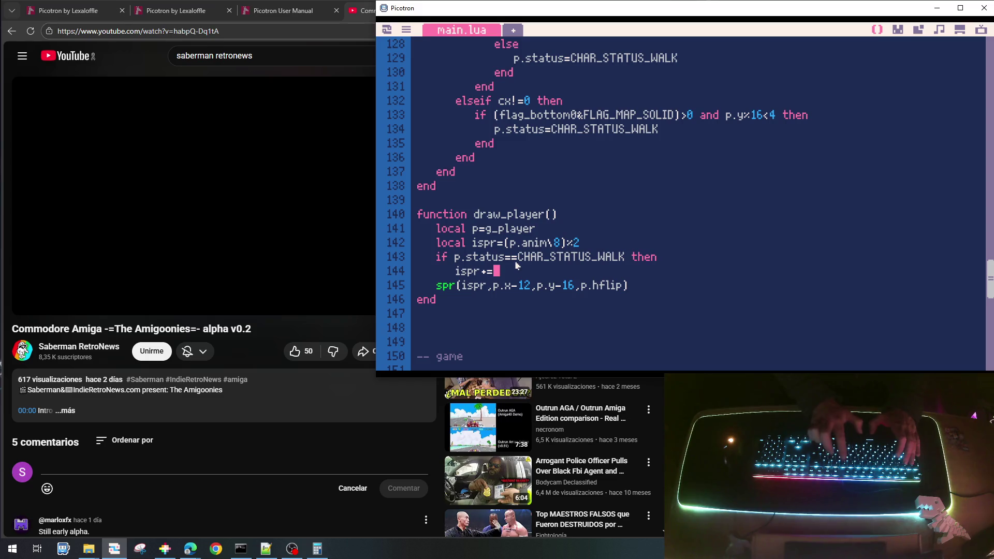
# - Add an elseif branch for the CLIMB status that adds 34 to ispr
pyautogui.press('Return')
pyautogui.press('BackSpace')
pyautogui.write('else')
pyautogui.press('Up')
pyautogui.press('Up')
pyautogui.press('Left')
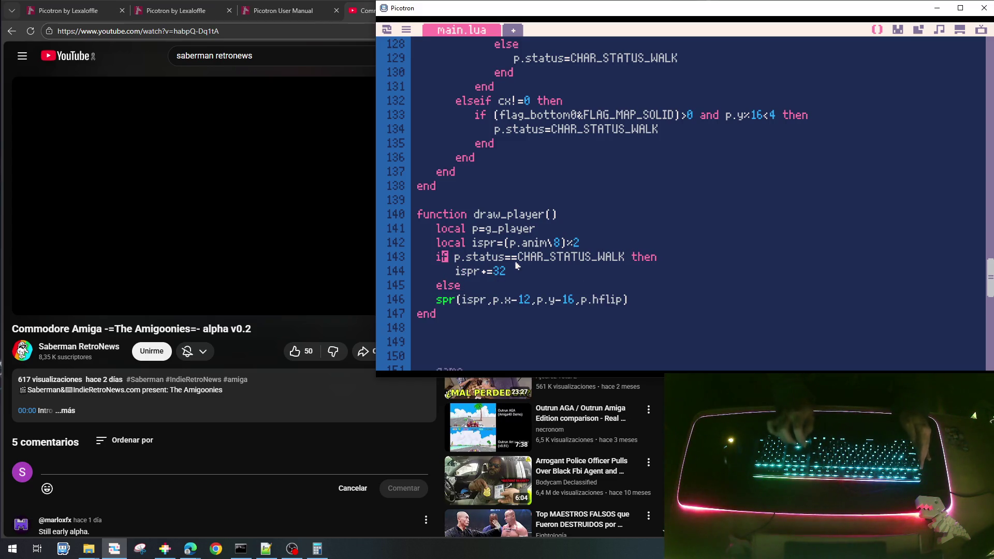
pyautogui.press('Home')
pyautogui.hotkey('shift', 'End')
pyautogui.hotkey('ctrl', 'c')
pyautogui.press('Down')
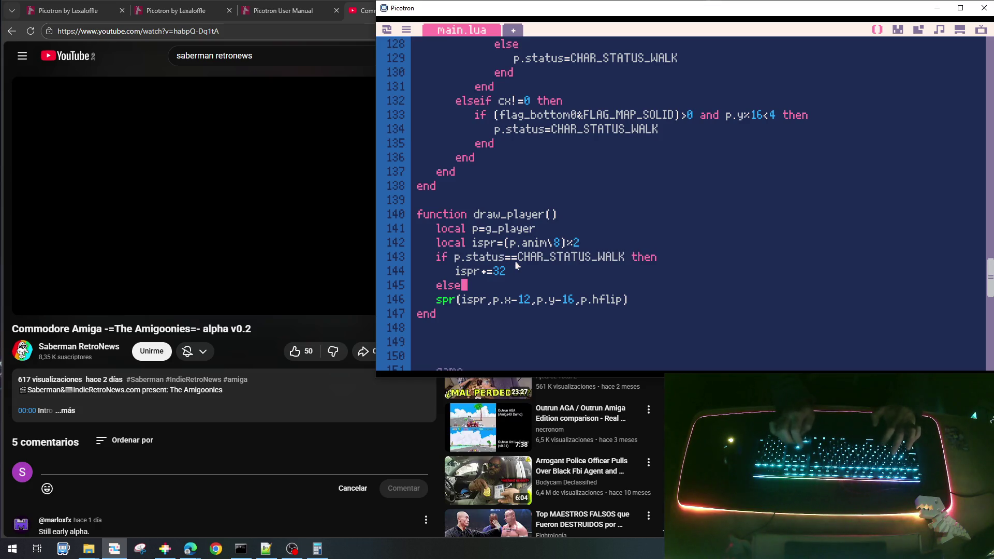
pyautogui.hotkey('ctrl', 'v')
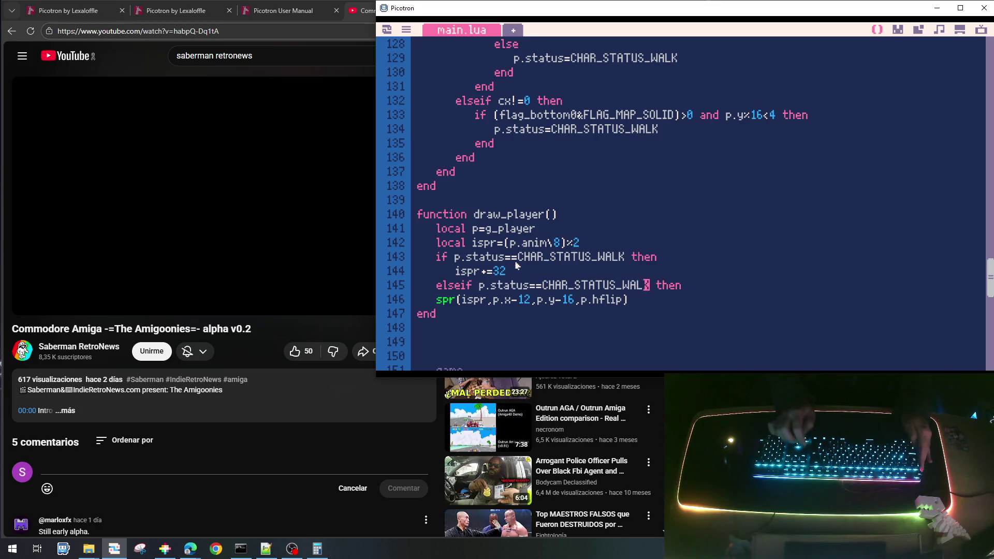
pyautogui.hotkey('shift', 'Left')
pyautogui.hotkey('shift', 'Left')
pyautogui.hotkey('shift', 'Left')
pyautogui.write('CLIM')
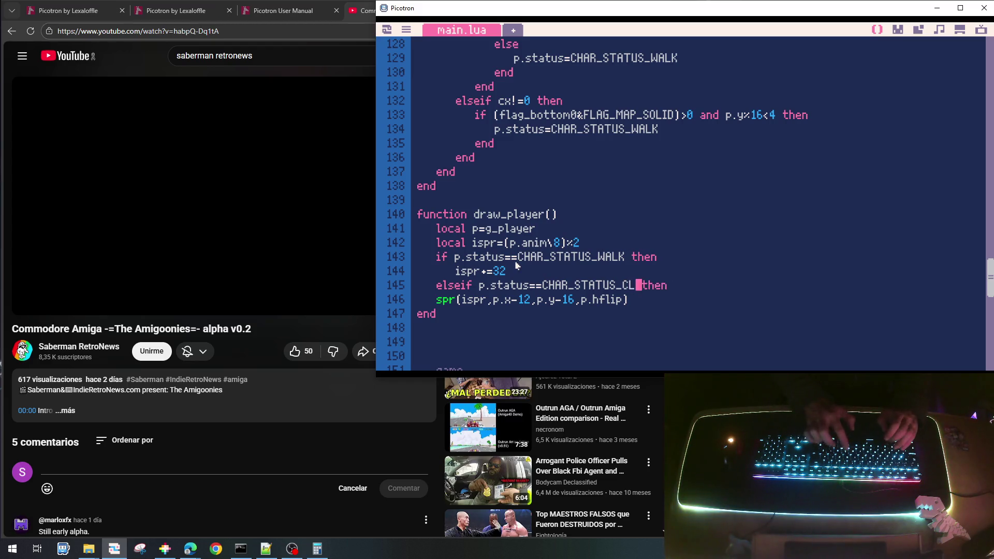
pyautogui.write('B')
pyautogui.press('End')
pyautogui.press('Return')
pyautogui.press('Tab')
pyautogui.write('ispr')
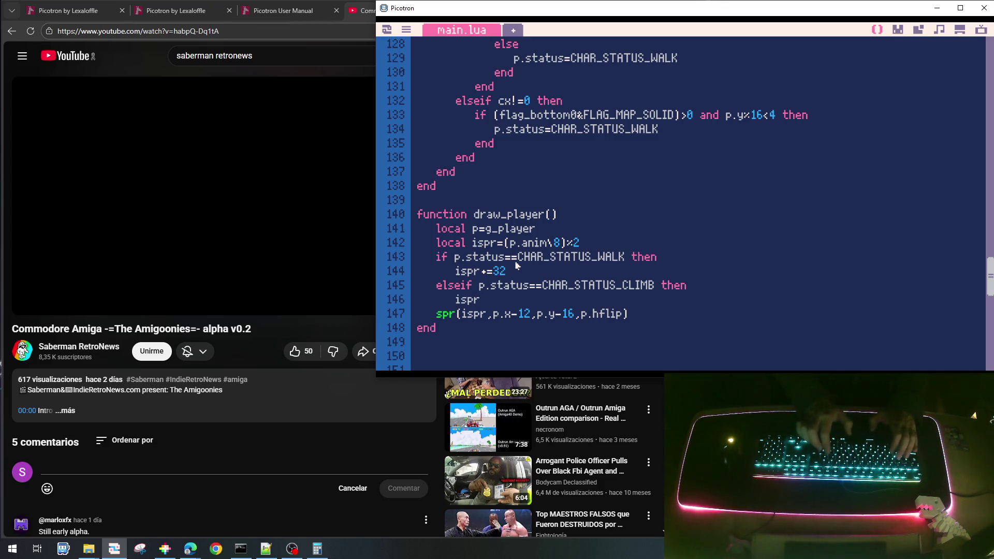
pyautogui.write('+=')
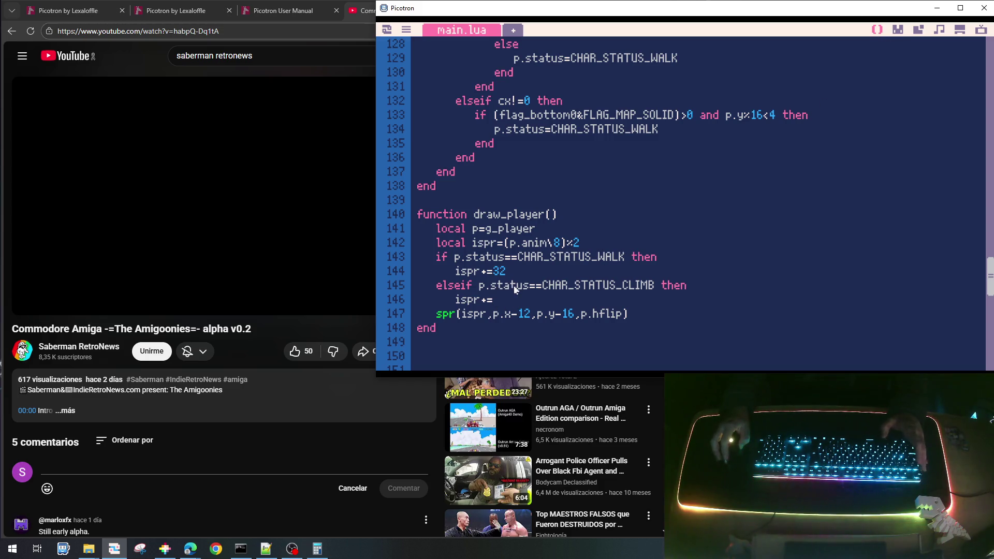
pyautogui.write('34')
# - Close the if block with end, then save and run the cart
pyautogui.press('Return')
pyautogui.write('end')
pyautogui.hotkey('ctrl', 's')
pyautogui.hotkey('ctrl', 'r')
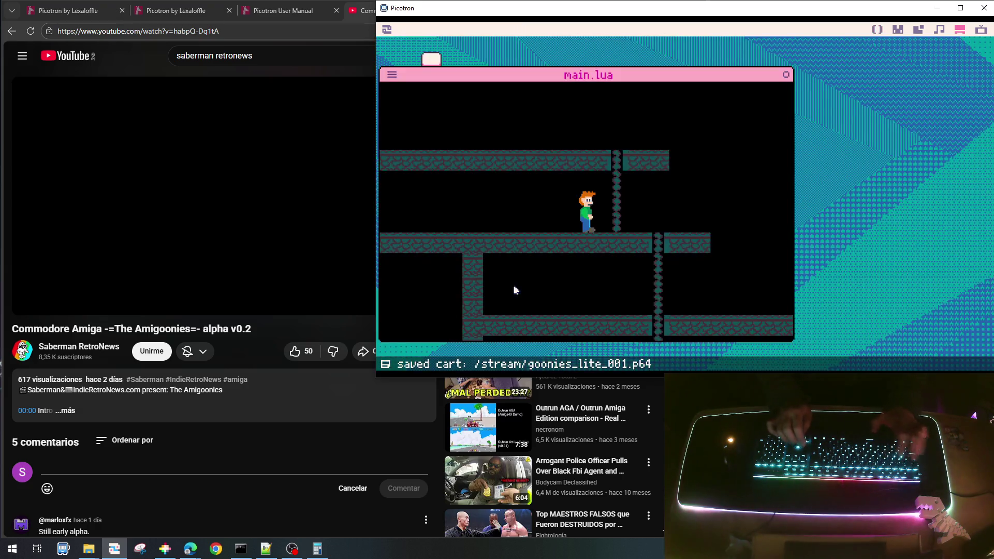
# - Walk onto the ropes and climb them up and down, then stop the game
pyautogui.press('Up')
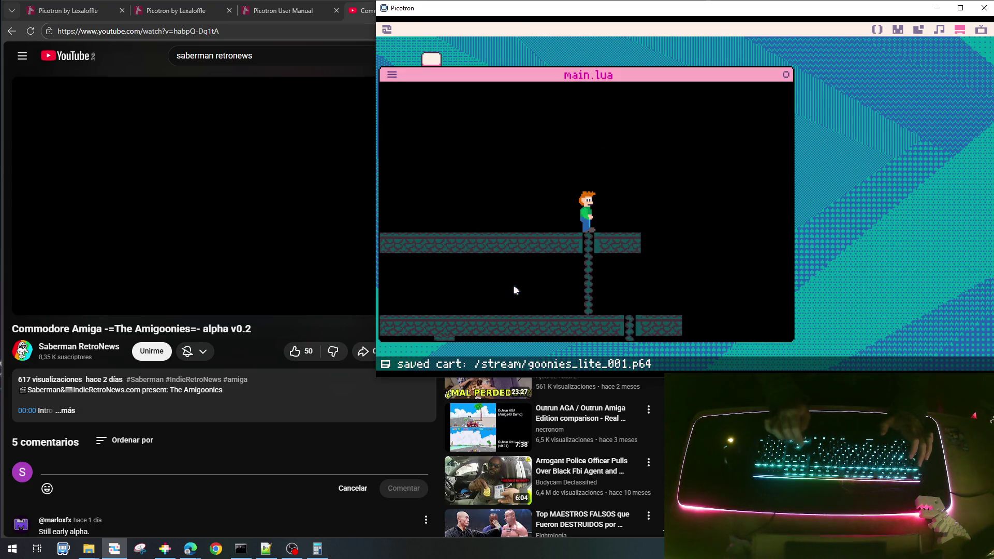
pyautogui.press('Right')
pyautogui.press('Down')
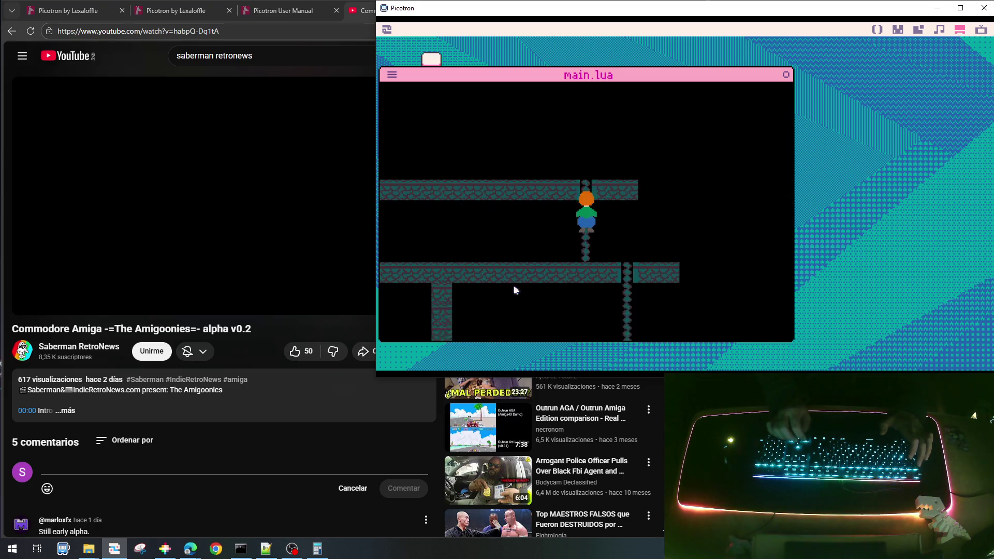
pyautogui.press('Down')
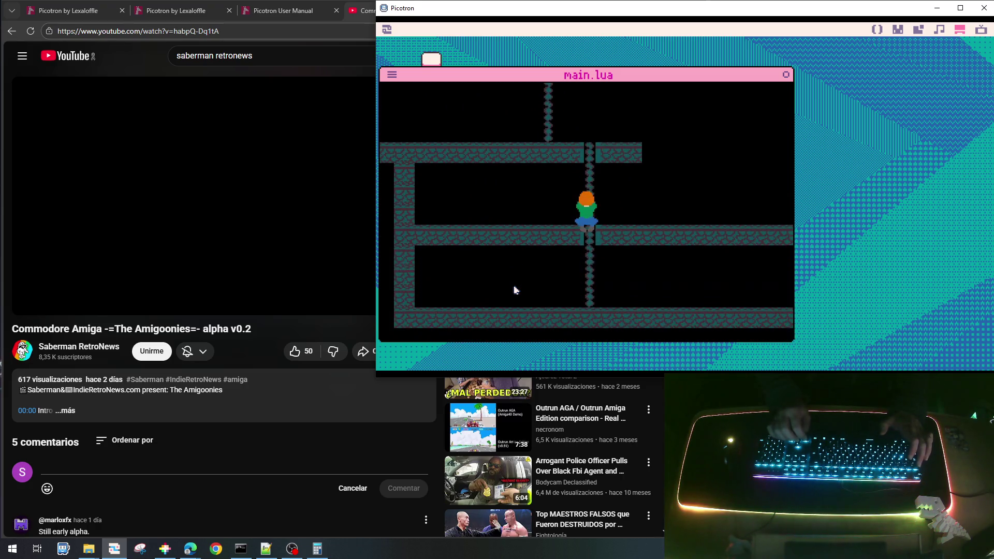
pyautogui.press('Down')
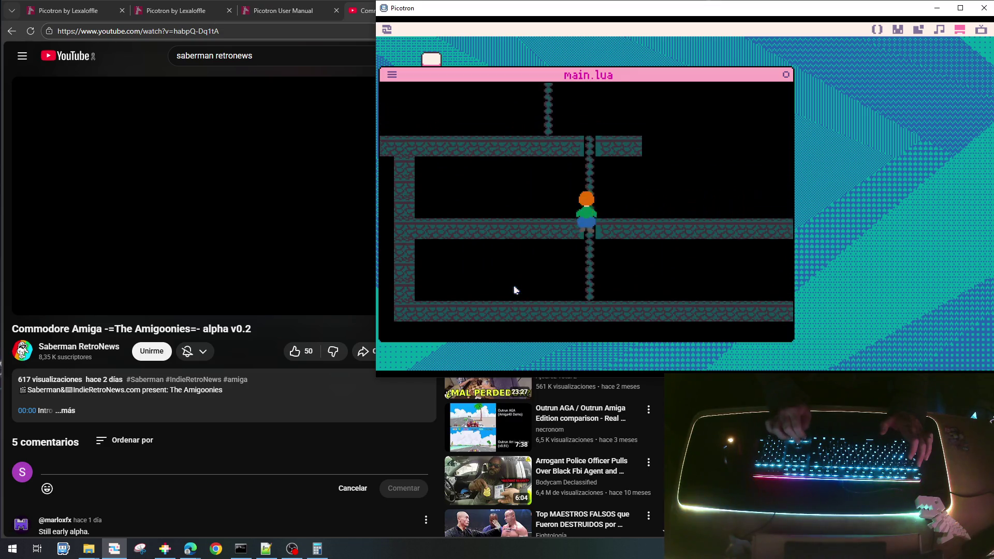
pyautogui.press('Left')
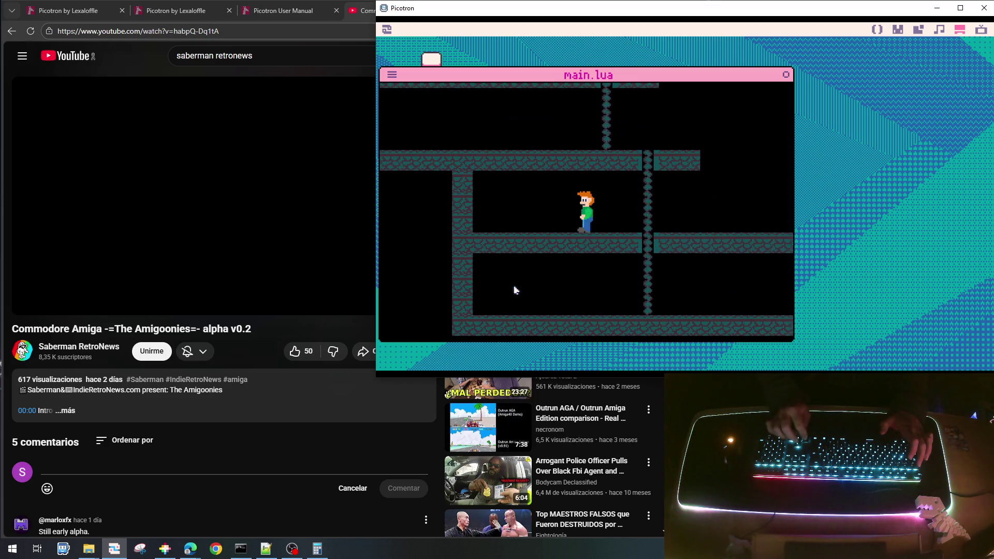
pyautogui.press('Up')
pyautogui.press('Up')
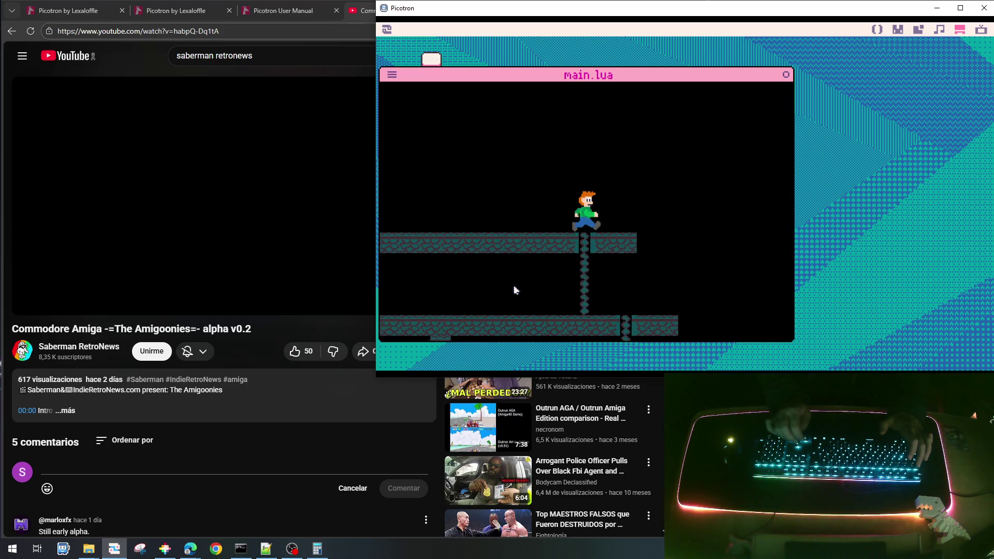
pyautogui.press('Up')
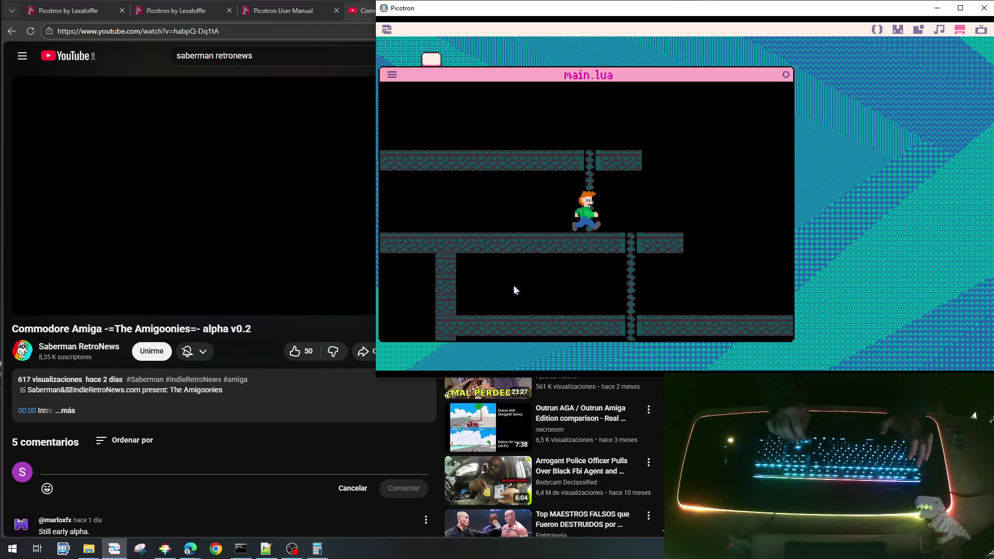
pyautogui.press('Up')
pyautogui.press('Up')
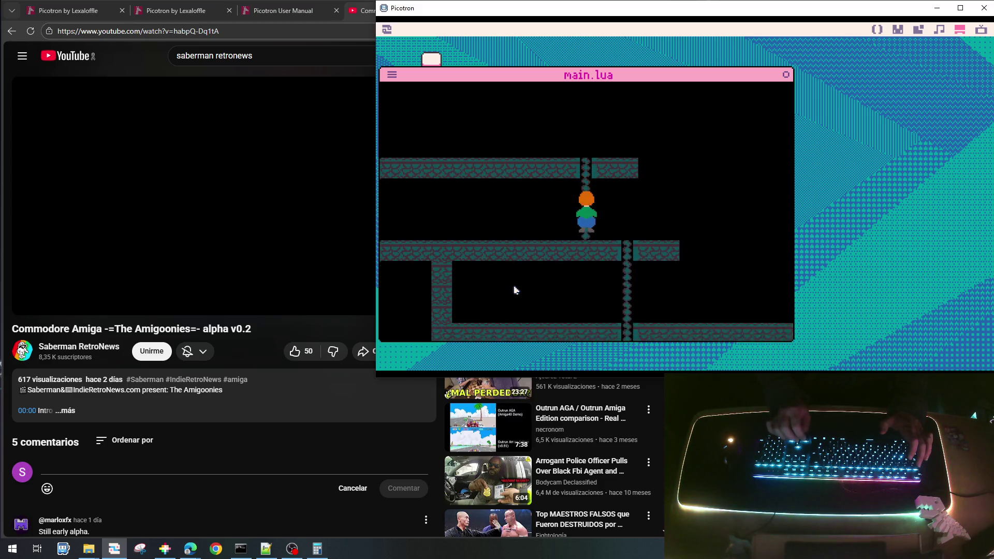
pyautogui.press('Escape')
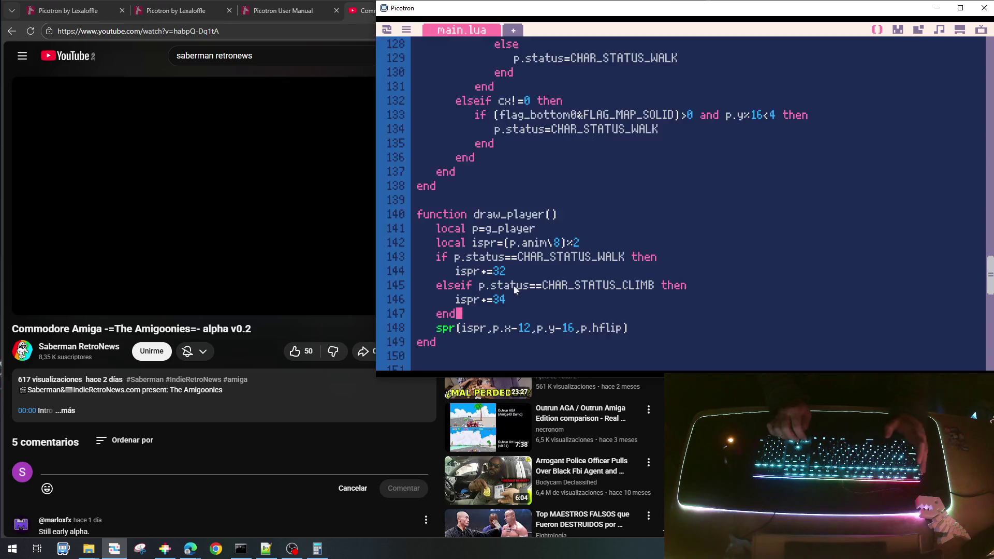
# - Append an extra condition to the line-97 climb check and make it test p.x
pyautogui.scroll(4, 535, 254)
pyautogui.scroll(5, 536, 253)
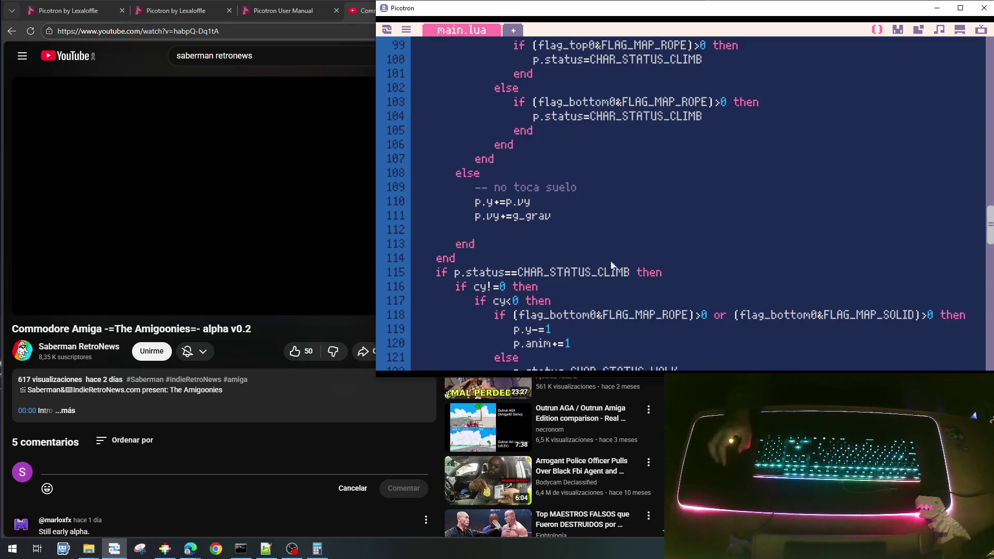
pyautogui.scroll(7, 606, 258)
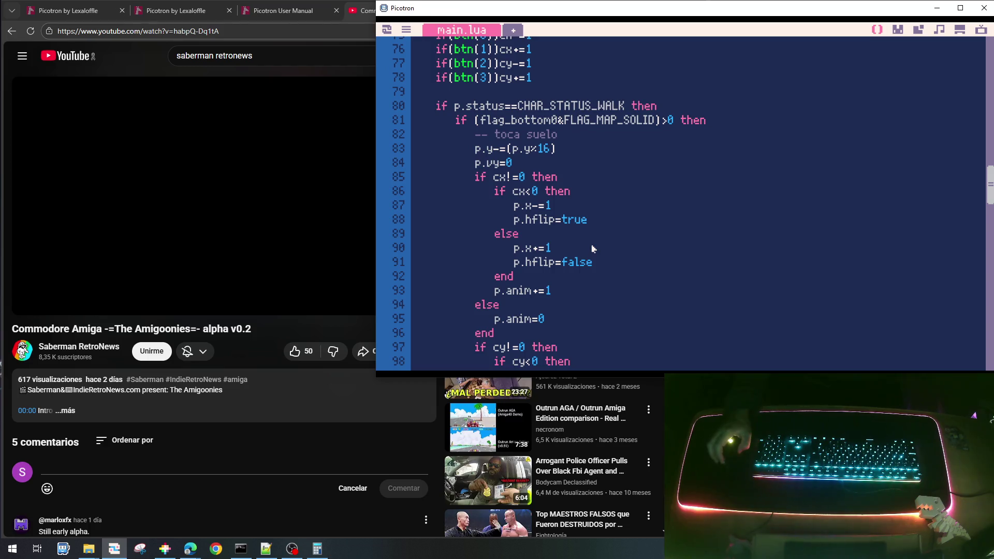
pyautogui.scroll(-3, 593, 249)
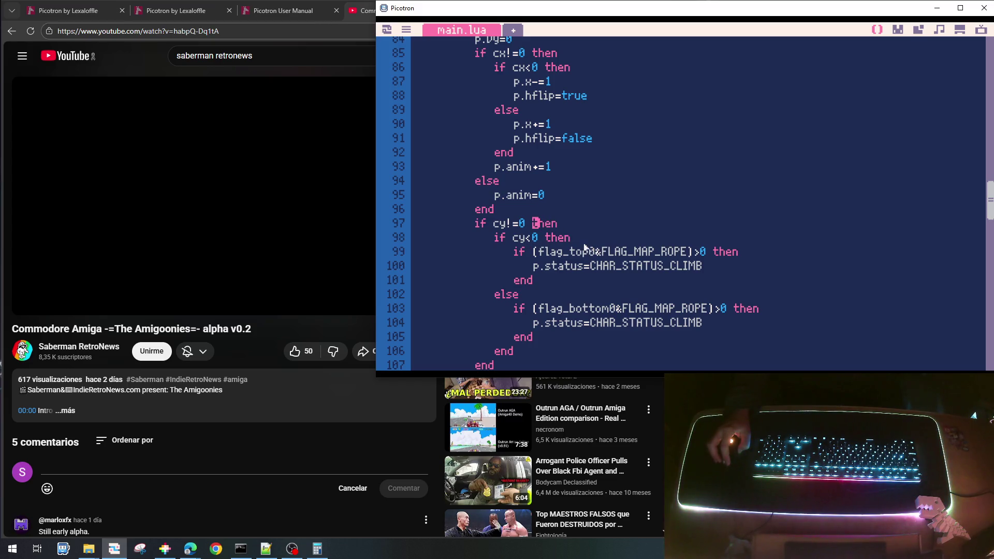
pyautogui.write('and ')
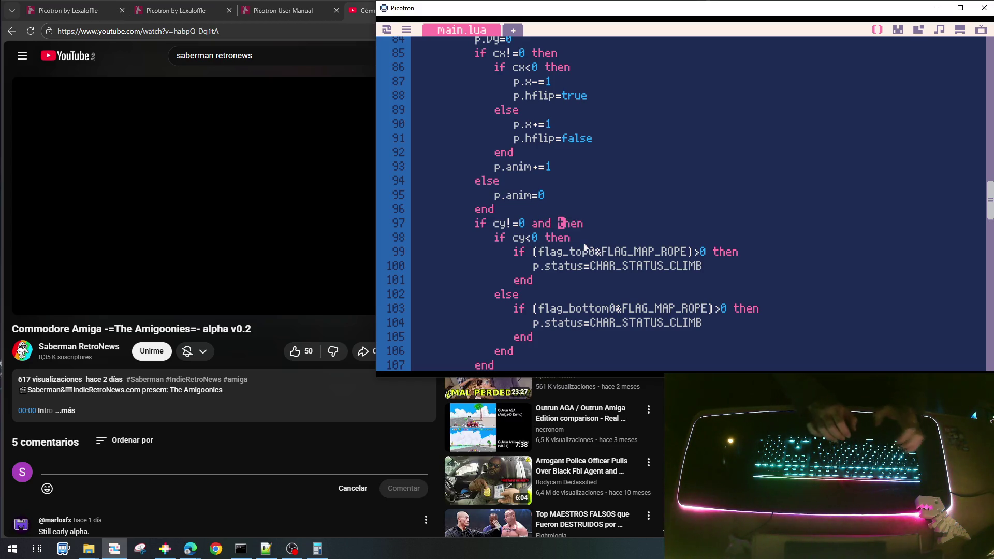
pyautogui.write('cy<16')
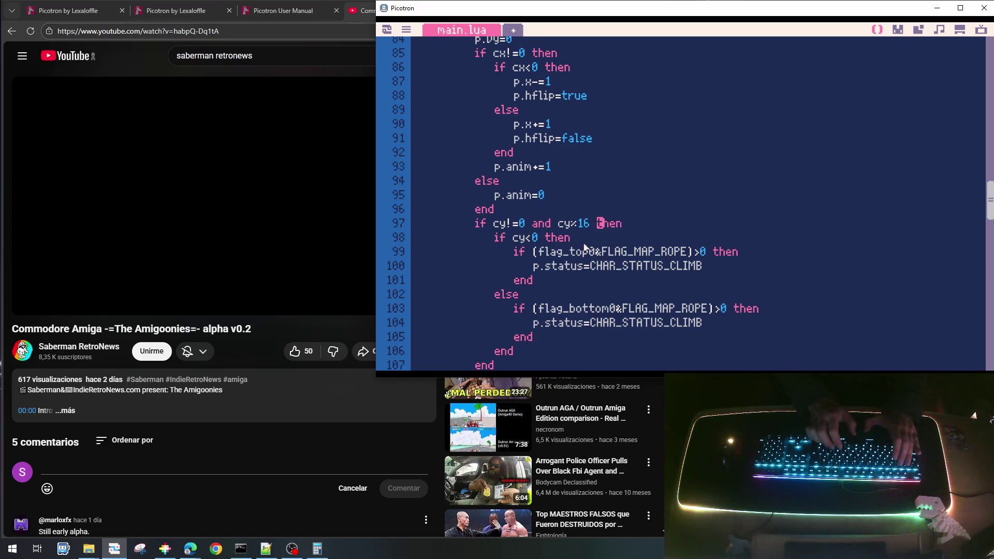
pyautogui.press('BackSpace')
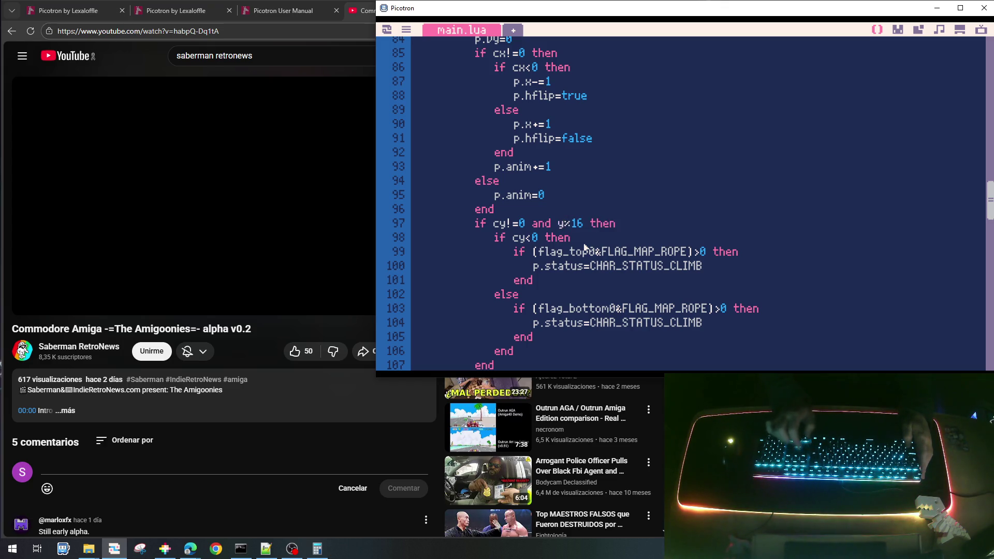
pyautogui.write('p.')
pyautogui.press('BackSpace')
pyautogui.write('x')
# - Finish the check as (p.x+4)%16<8, then save and run the cart
pyautogui.press('Right')
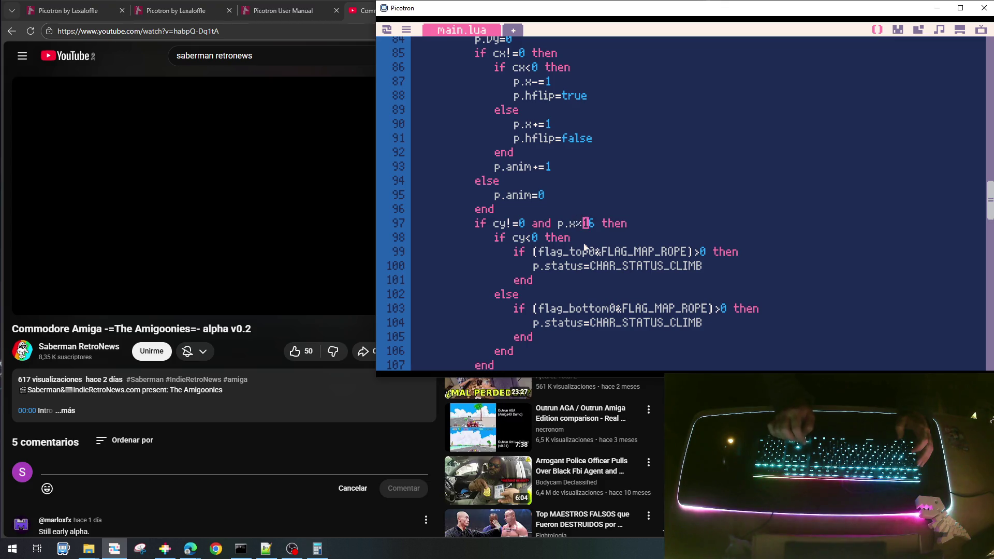
pyautogui.write('+4')
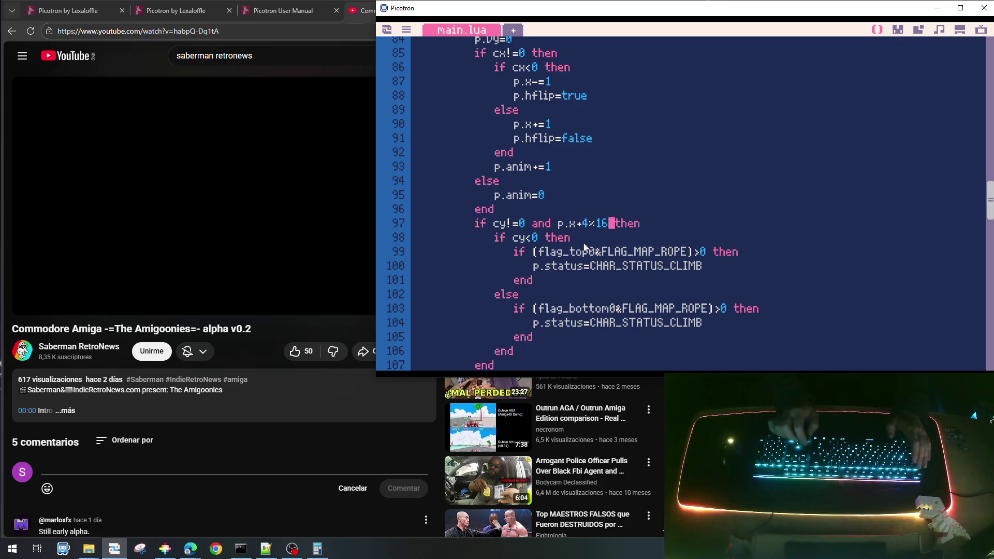
pyautogui.write('0')
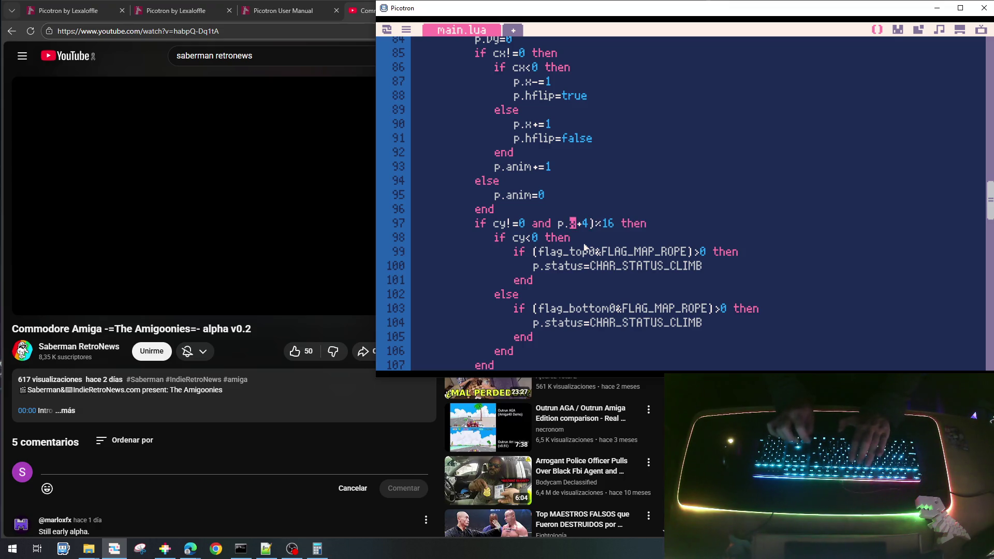
pyautogui.write('(')
pyautogui.press('Right')
pyautogui.press('Right')
pyautogui.press('Right')
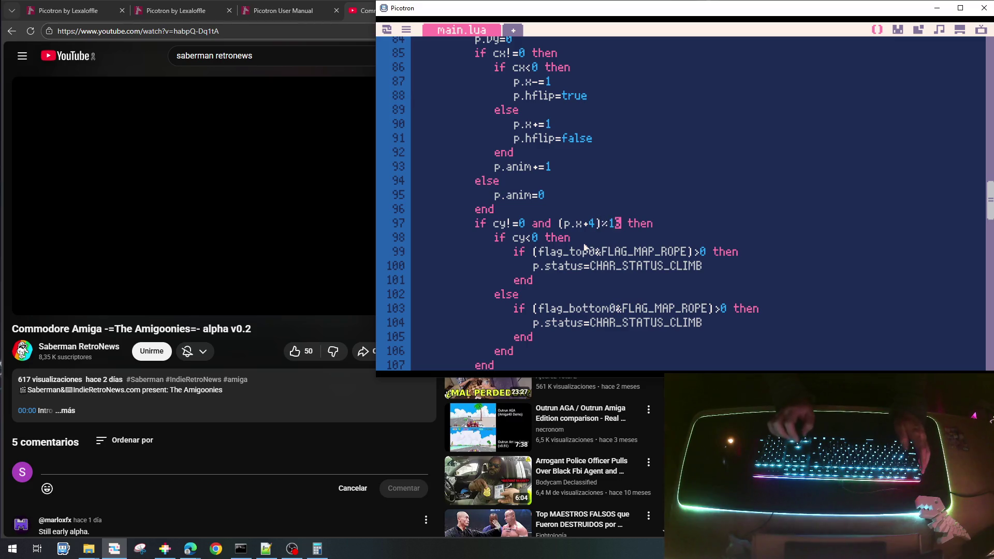
pyautogui.write('<')
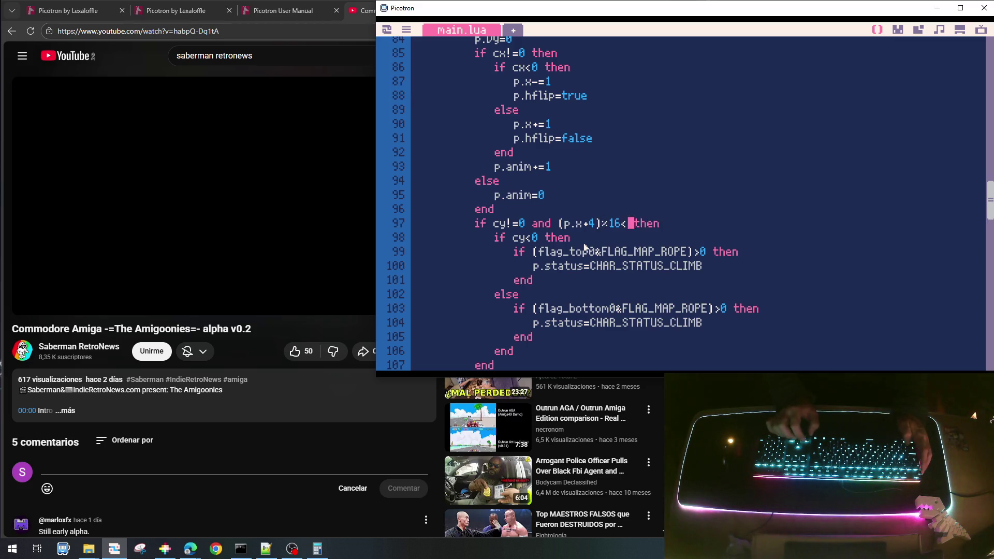
pyautogui.write('8')
pyautogui.hotkey('ctrl', 's')
pyautogui.hotkey('ctrl', 'r')
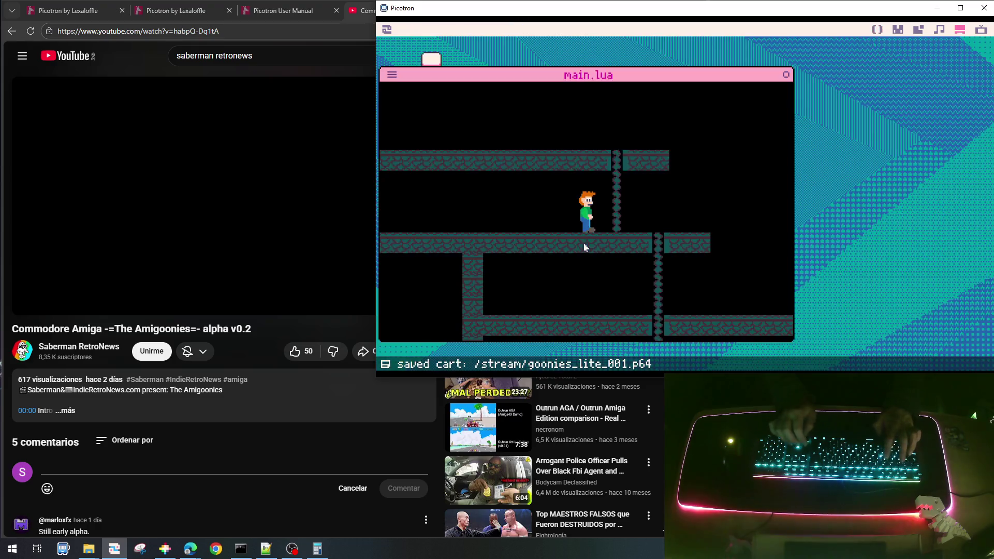
# - Test climbing up and down the rope and stepping off, then rerun and walk right
pyautogui.press('Up')
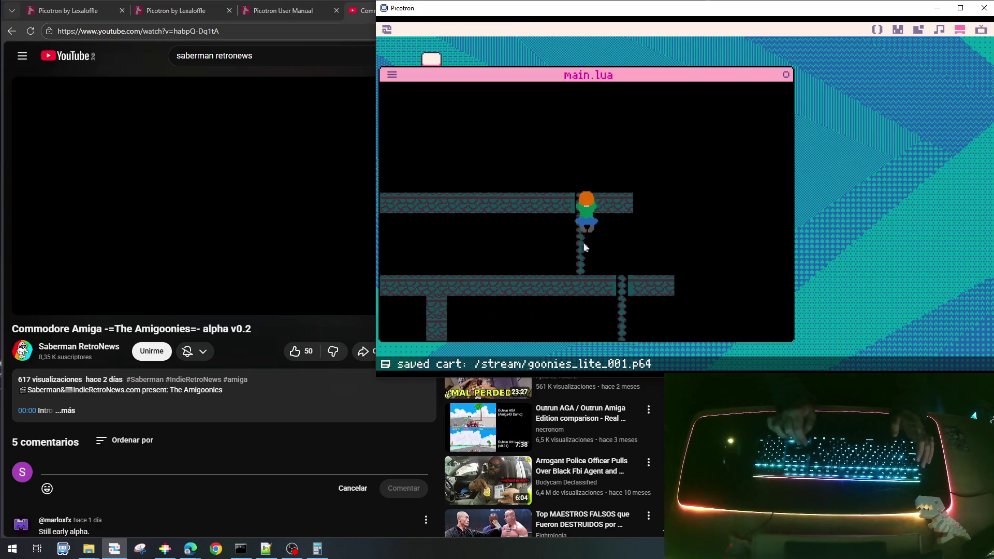
pyautogui.press('Down')
pyautogui.press('Right')
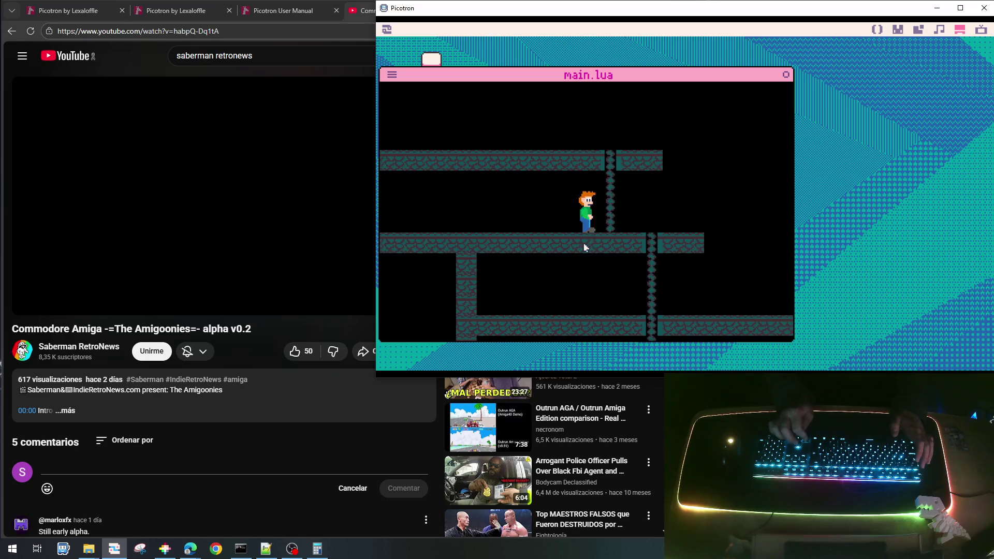
pyautogui.press('Down')
pyautogui.press('Right')
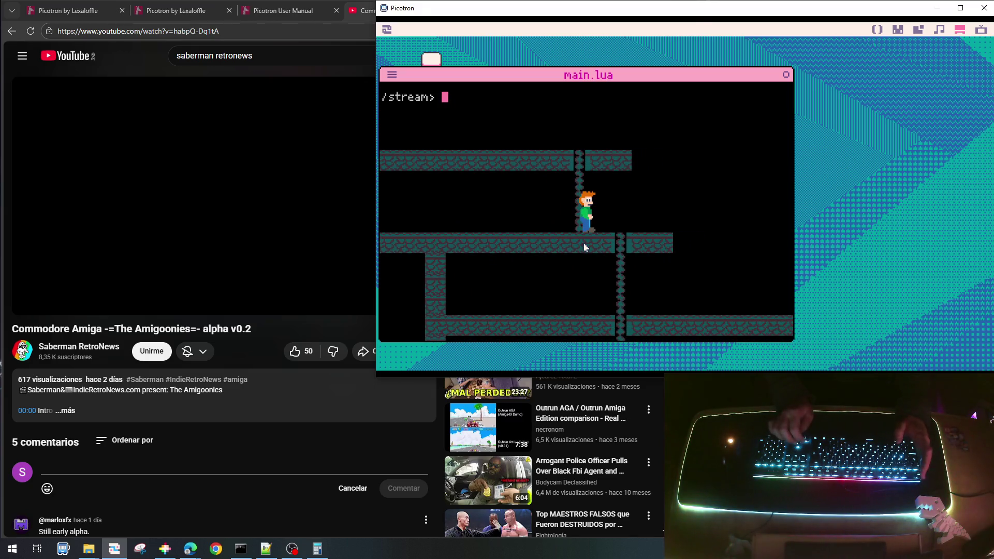
pyautogui.press('Escape')
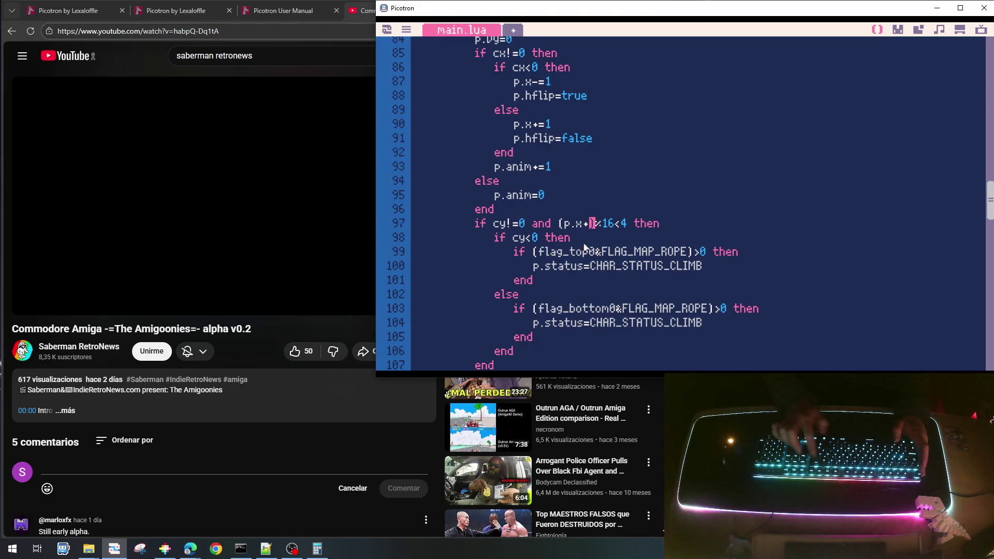
pyautogui.hotkey('ctrl', 'r')
pyautogui.press('Right')
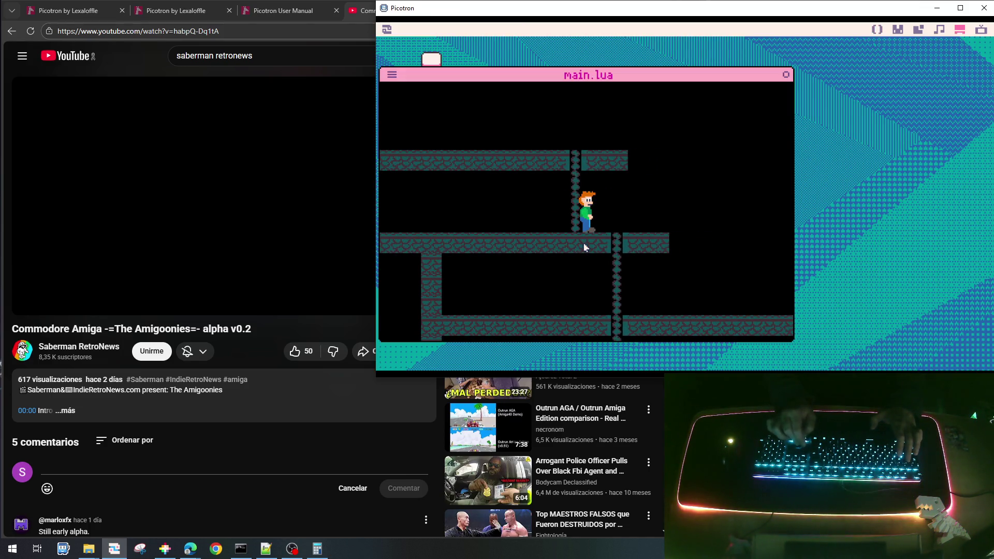
pyautogui.press('Escape')
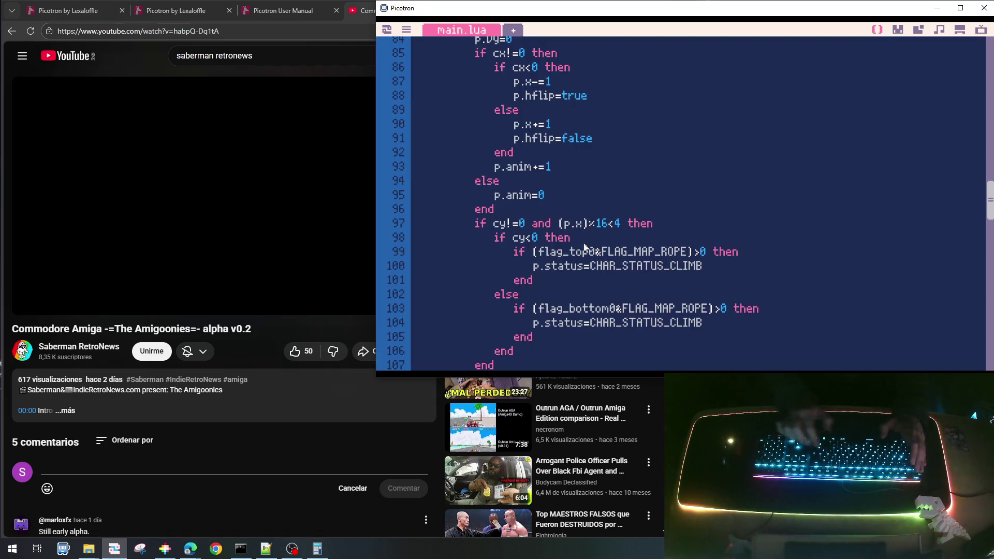
# - Change the climb alignment check to (p.x+8)%16, then save and rerun the cart
pyautogui.write('+8')
pyautogui.hotkey('ctrl', 's')
pyautogui.hotkey('ctrl', 'r')
# - Walk left onto the rope and climb up and down to the lower platform
pyautogui.press('Left')
pyautogui.press('Up')
pyautogui.press('Down')
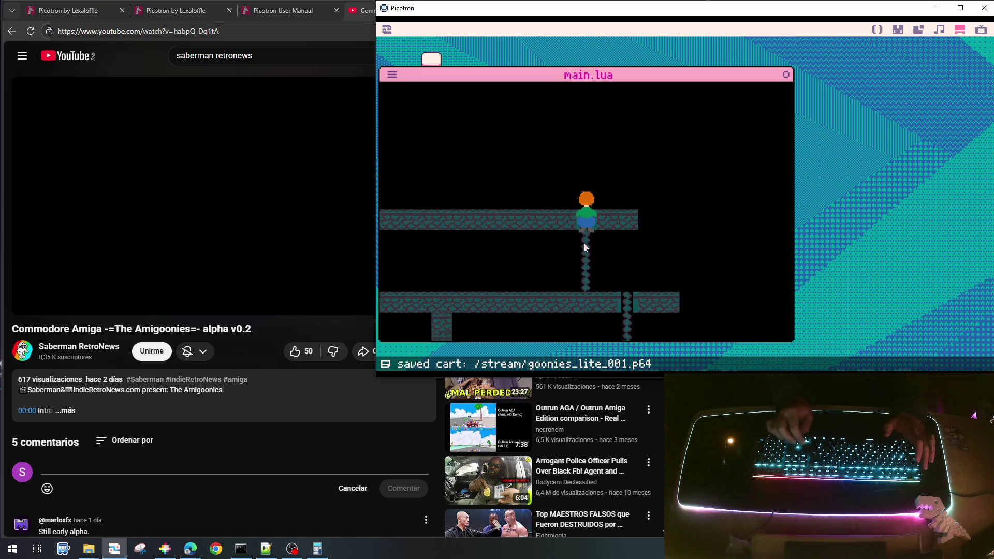
pyautogui.press('Up')
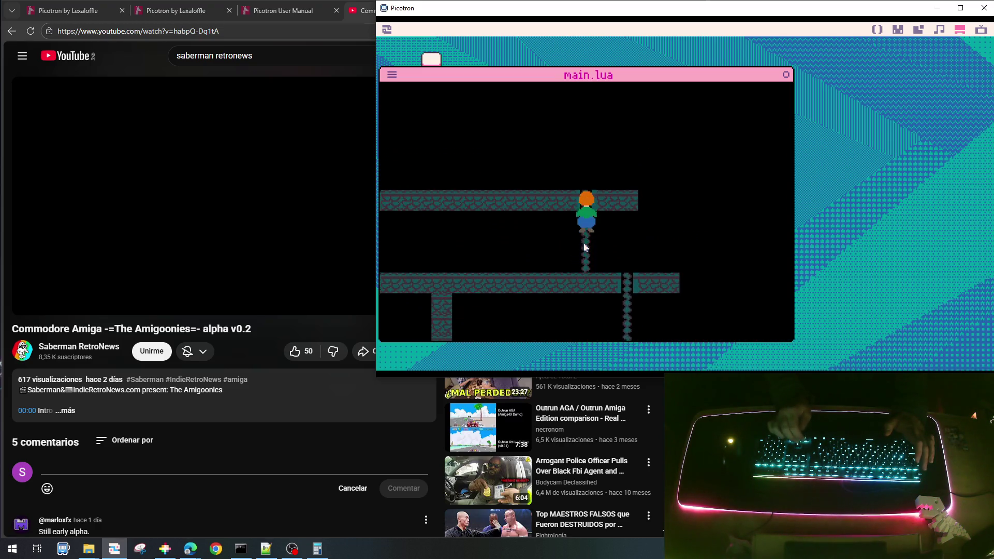
pyautogui.press('Down')
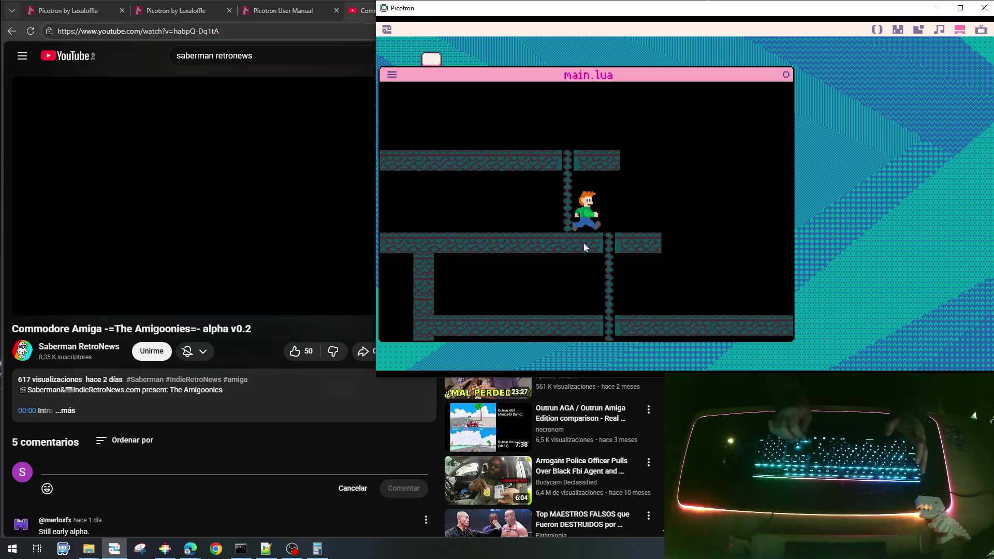
pyautogui.press('Down')
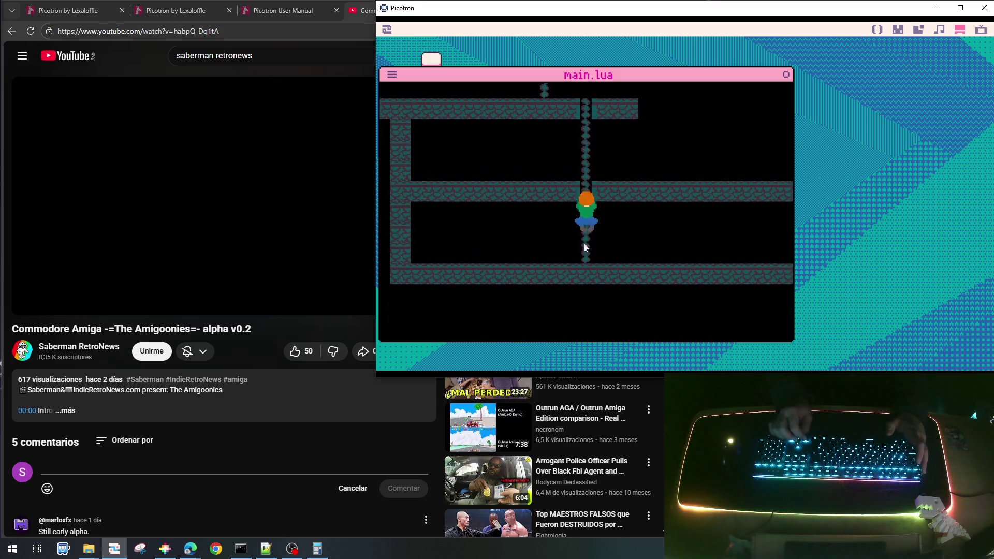
pyautogui.press('Up')
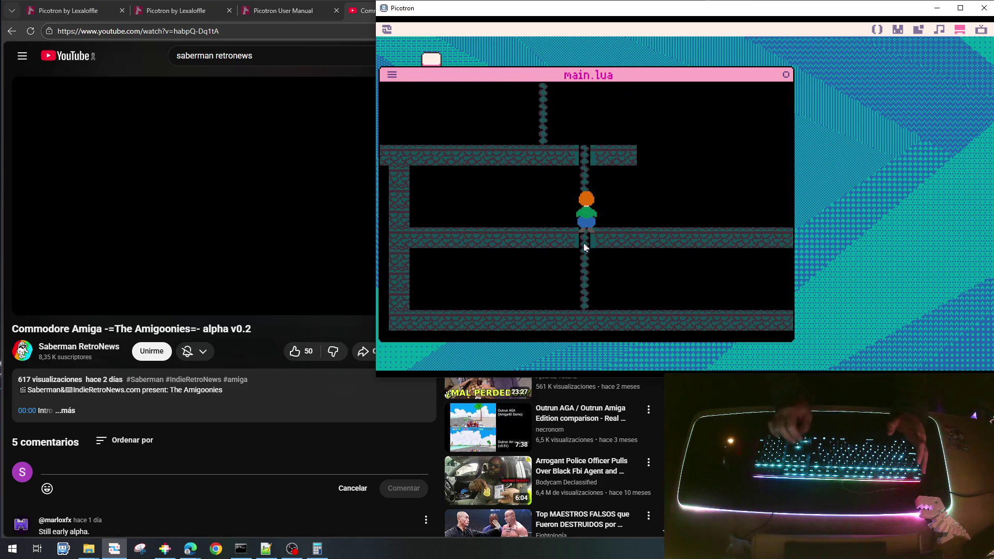
pyautogui.press('Right')
pyautogui.press('Right')
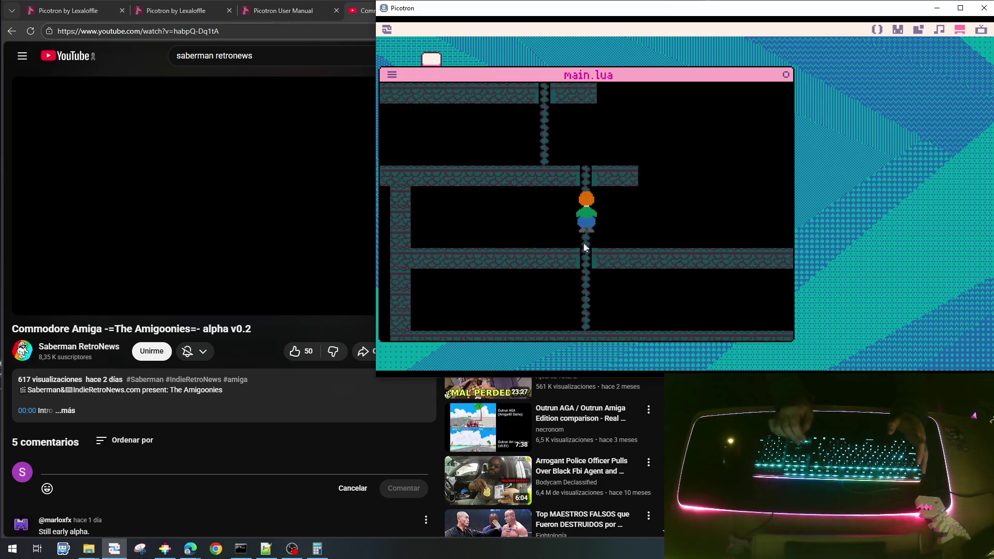
# - Climb through platforms, step off, run right, then return left and climb down
pyautogui.press('Down')
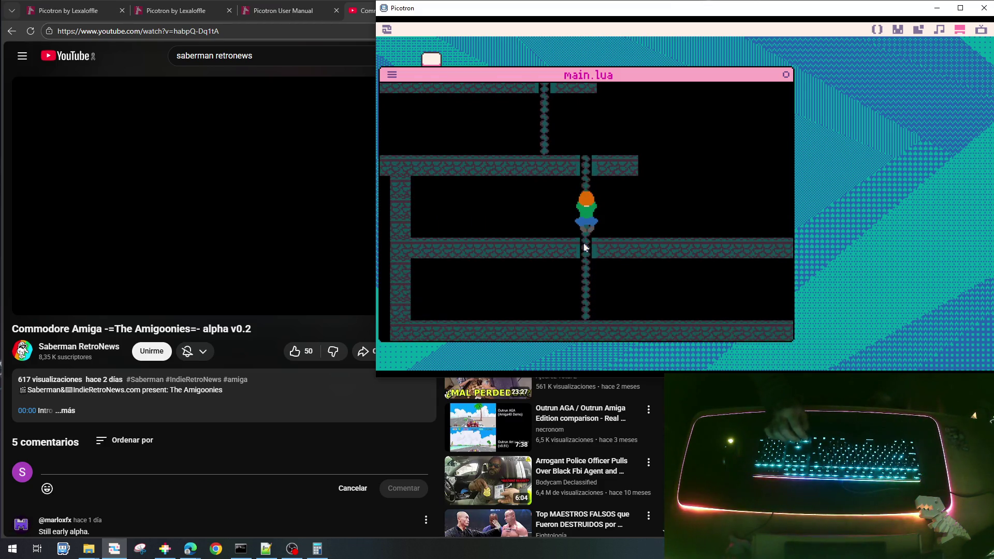
pyautogui.press('Right')
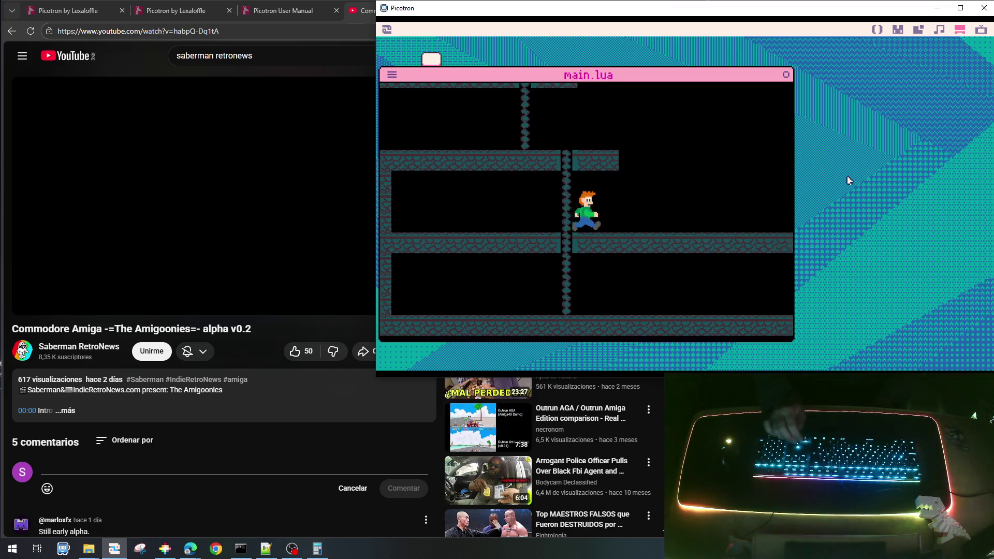
pyautogui.press('Up')
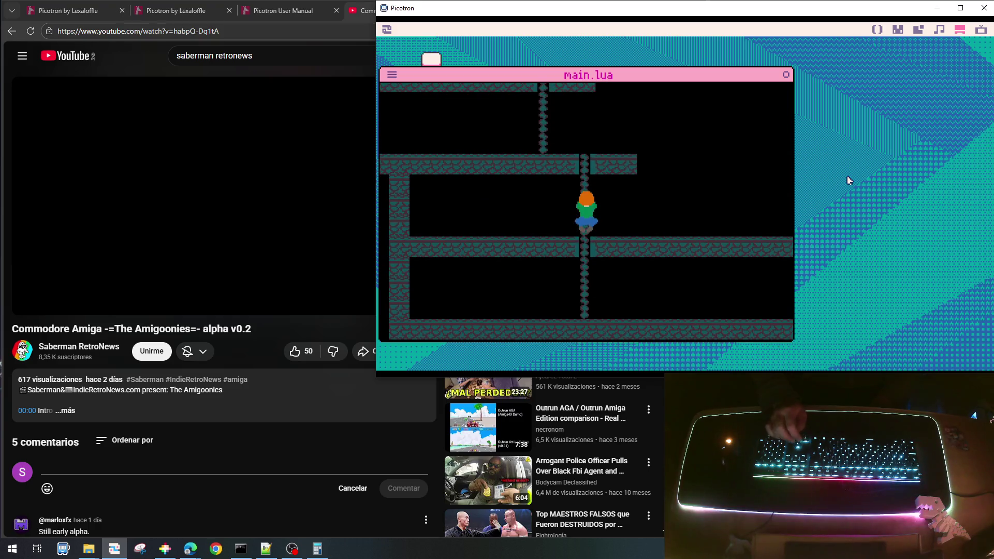
pyautogui.press('Right')
pyautogui.press('Right')
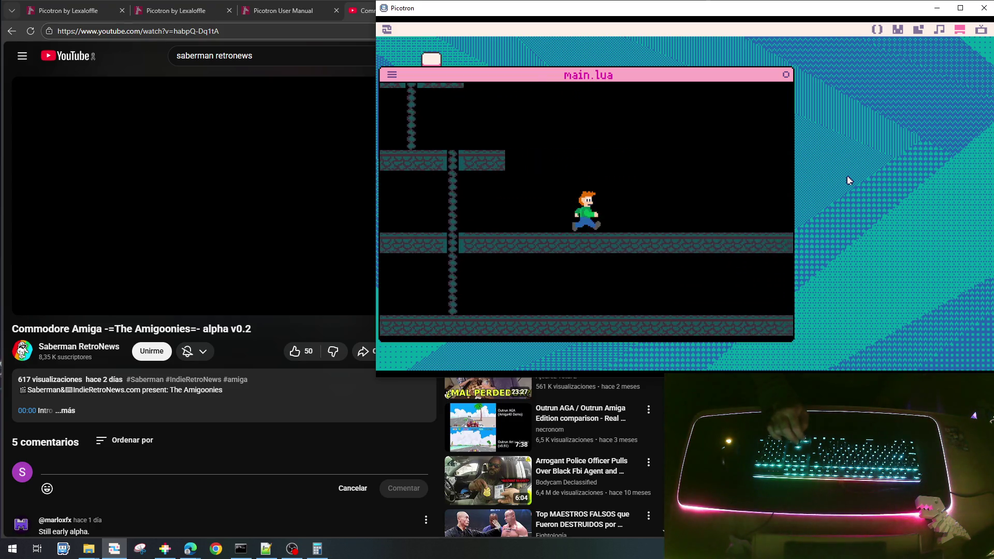
pyautogui.press('Right')
pyautogui.press('Left')
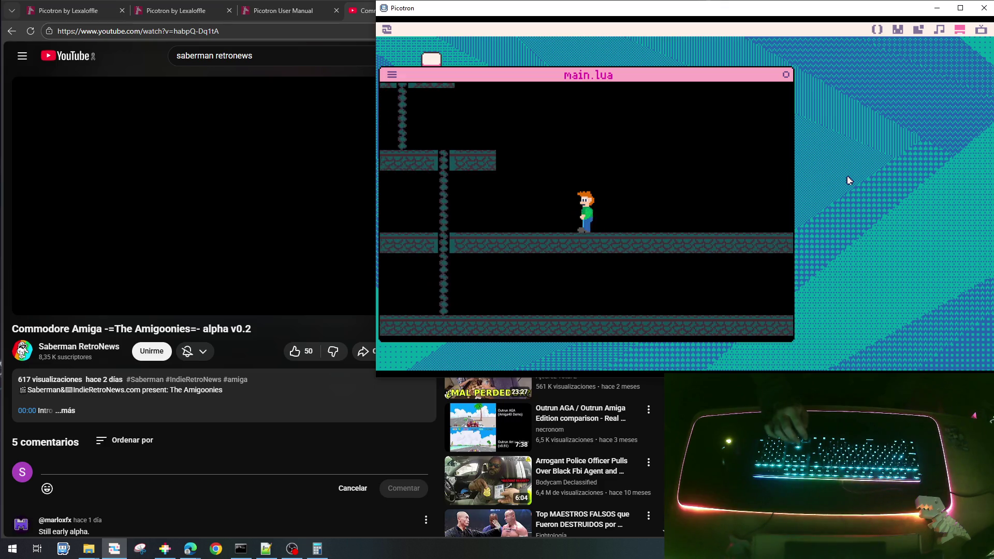
pyautogui.press('Left')
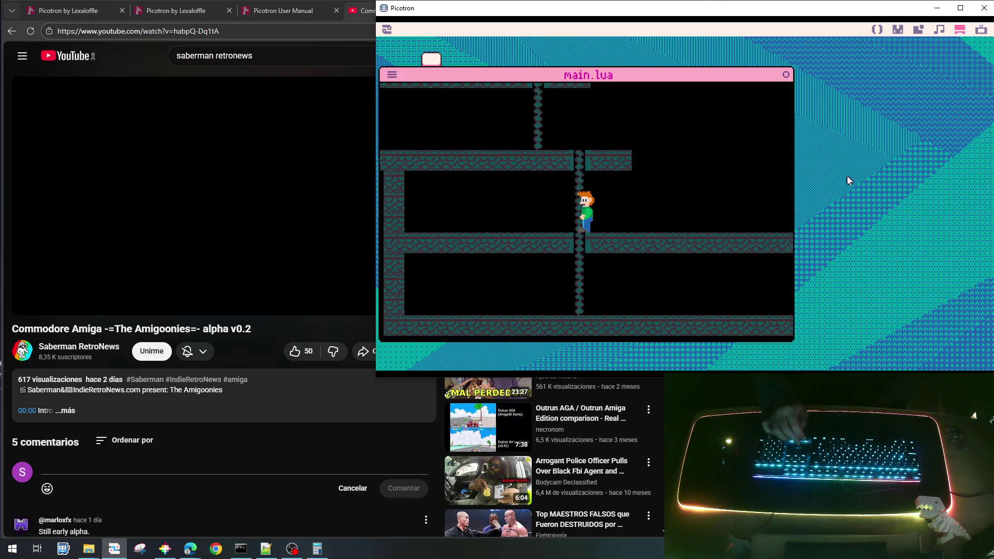
pyautogui.press('Down')
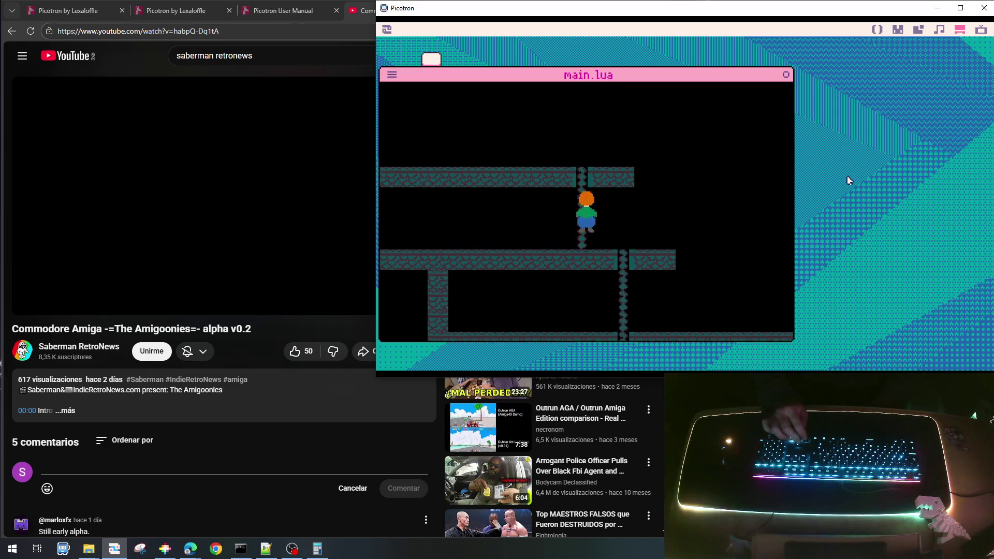
pyautogui.press('Down')
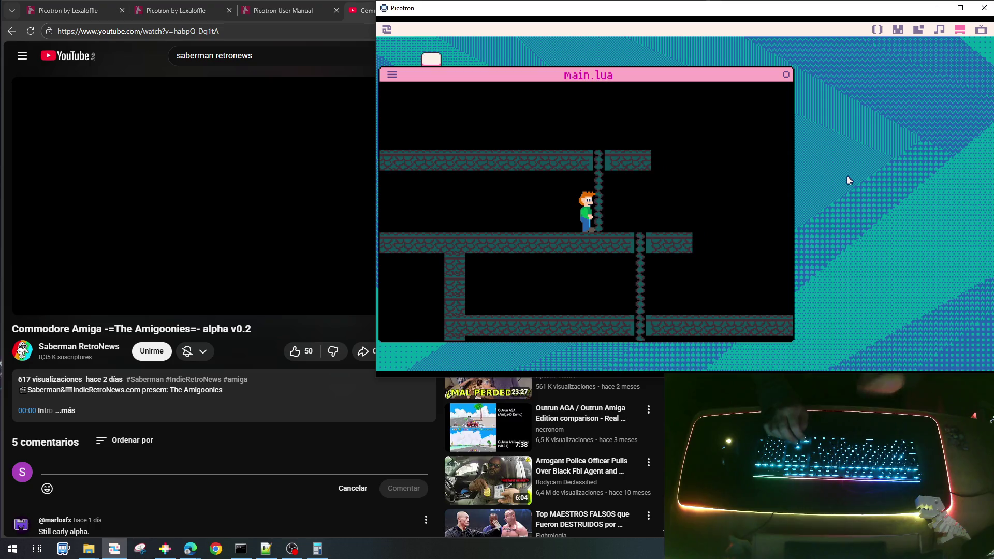
# - Save goonies_lite_001.p64 with the revised threshold, relaunch, and climb down to test
pyautogui.press('Escape')
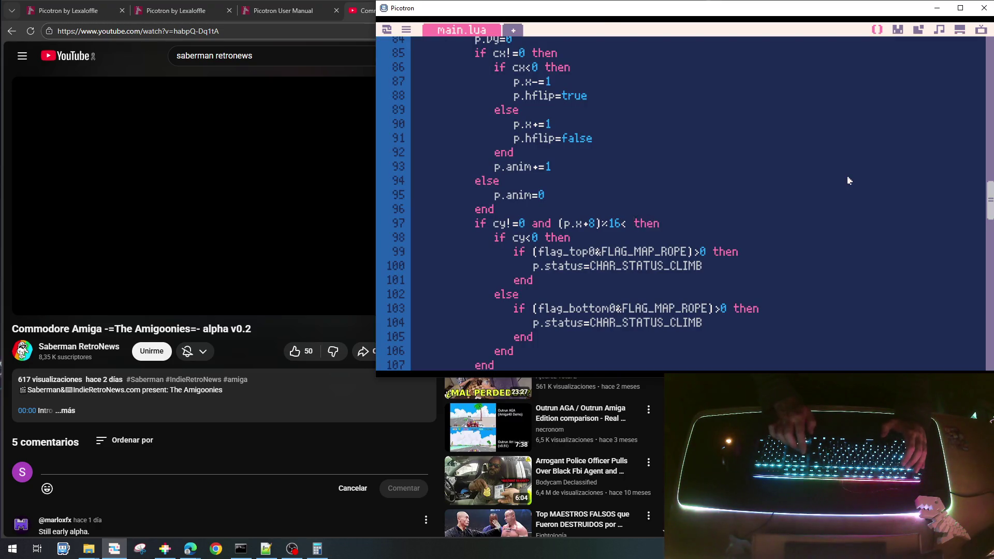
pyautogui.hotkey('ctrl', 's')
pyautogui.hotkey('ctrl', 'r')
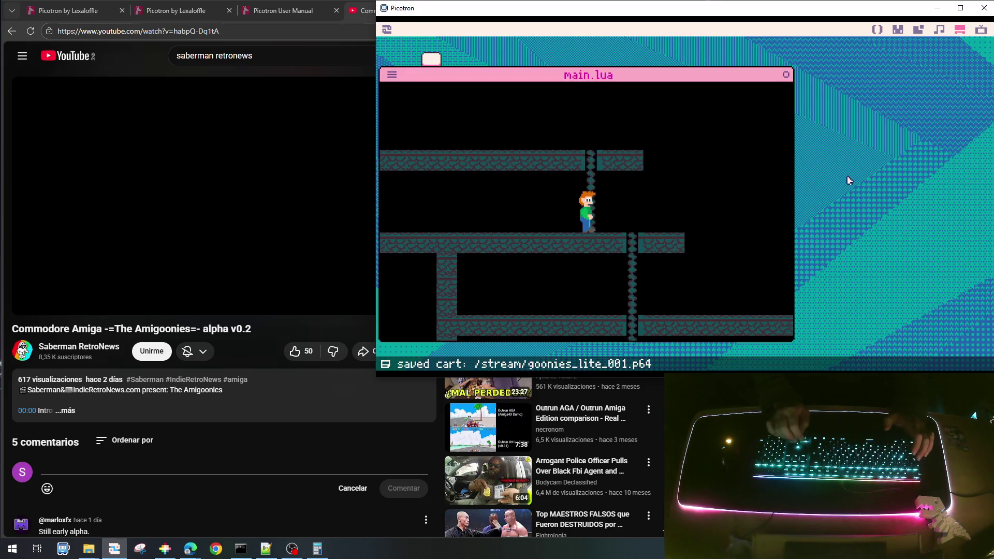
pyautogui.press('Down')
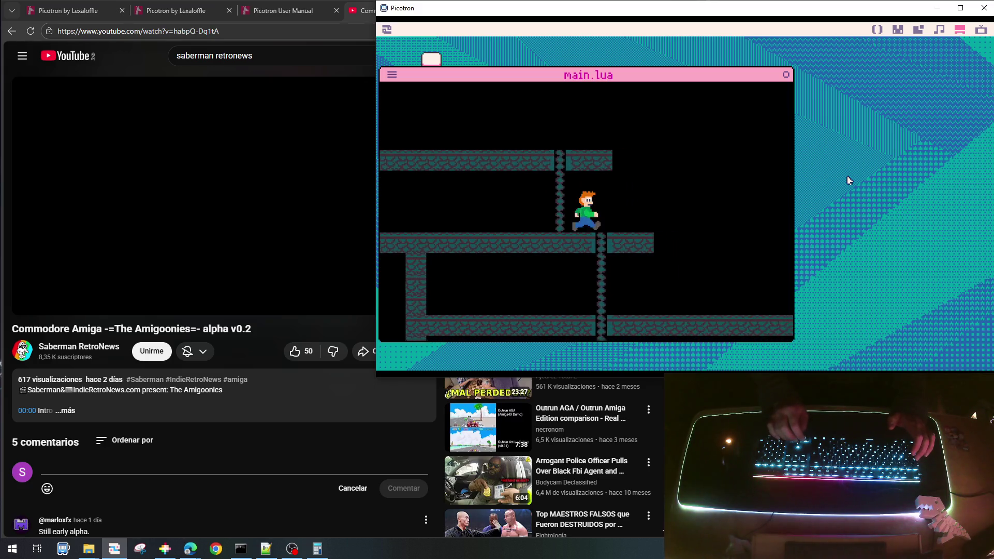
# - Climb down and up the rope, move across to the next rope, and walk the platform
pyautogui.press('Down')
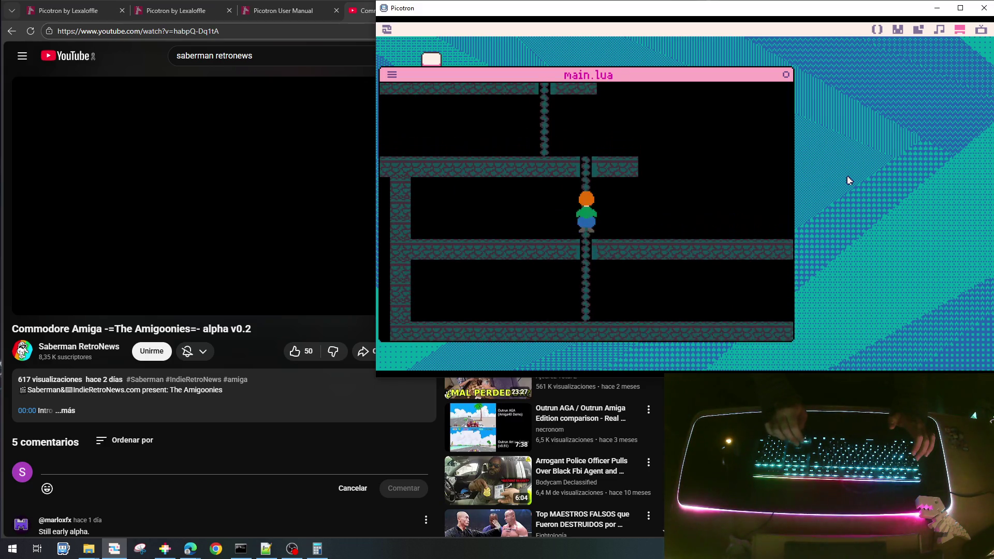
pyautogui.press('Up')
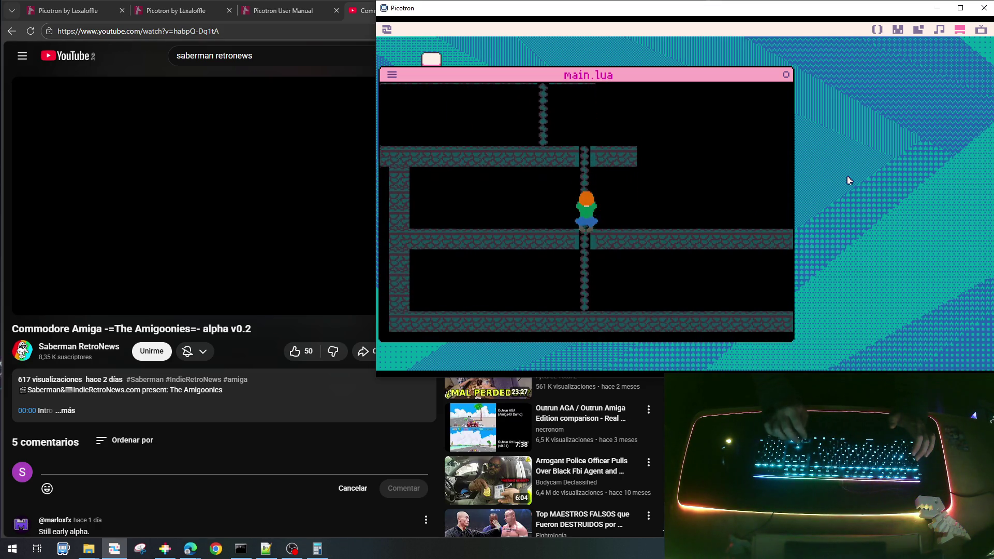
pyautogui.press('Left')
pyautogui.press('Right')
pyautogui.press('Up')
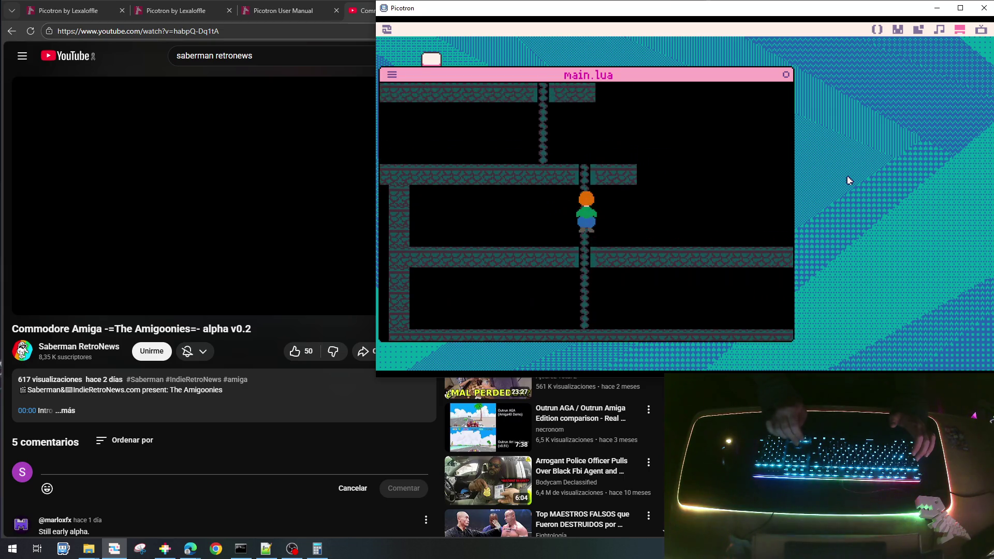
pyautogui.press('Right')
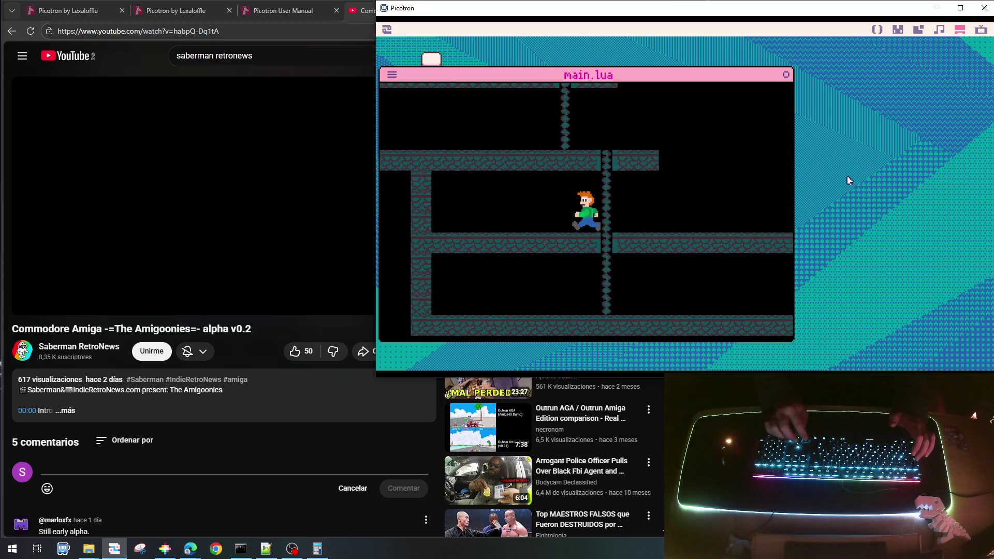
pyautogui.press('Up')
pyautogui.press('Down')
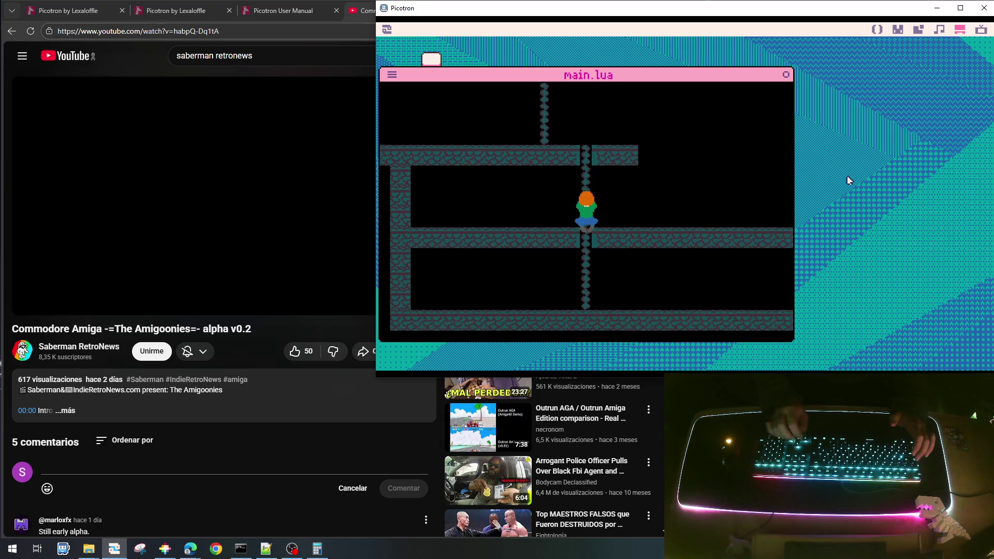
pyautogui.press('Right')
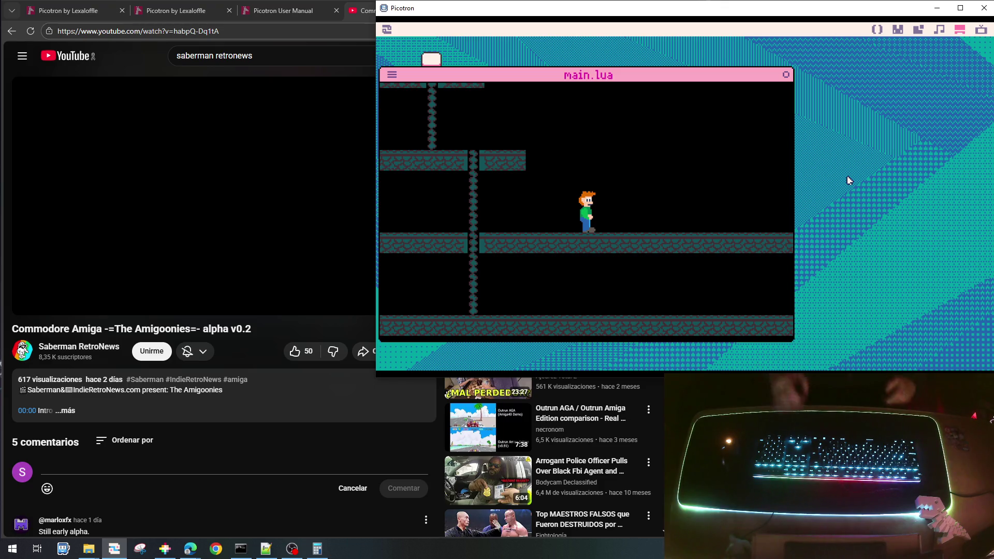
pyautogui.press('Left')
# - Save the cart as goonies_lite_001.p64 and nudge the character left beside the rope
pyautogui.hotkey('ctrl', 's')
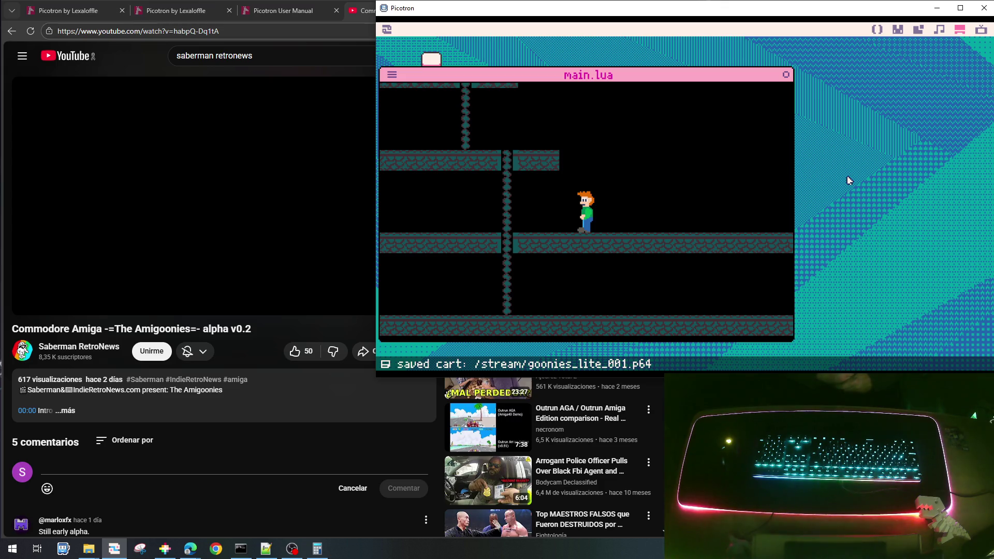
pyautogui.press('Left')
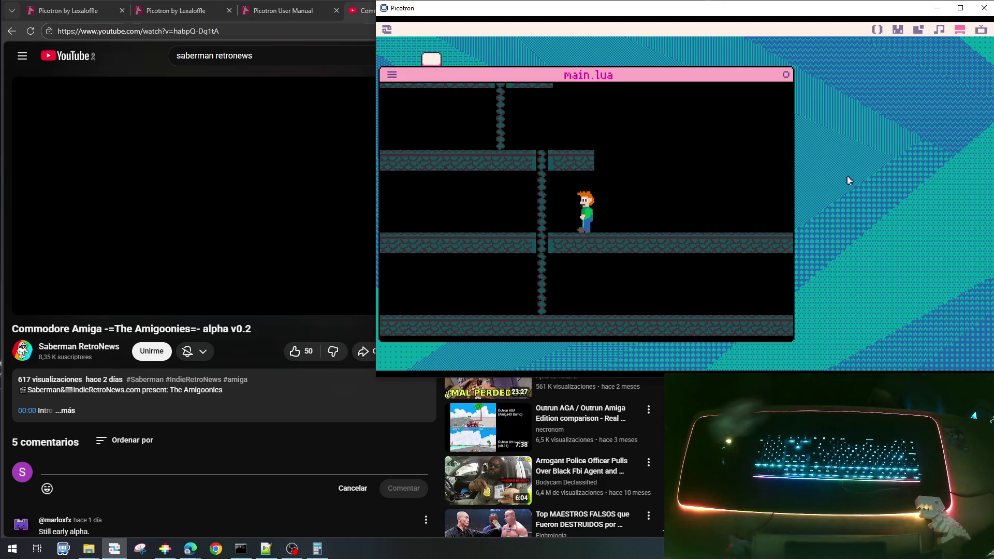
pyautogui.moveTo(214, 180)
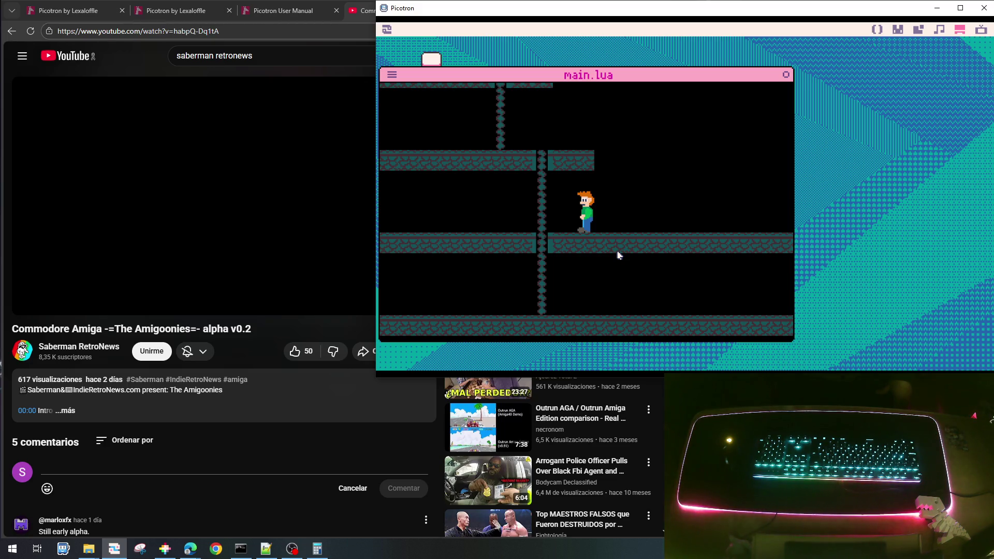
# - Climb a rope down and up, run right to the next rope and descend, then save the cart
pyautogui.press('Right')
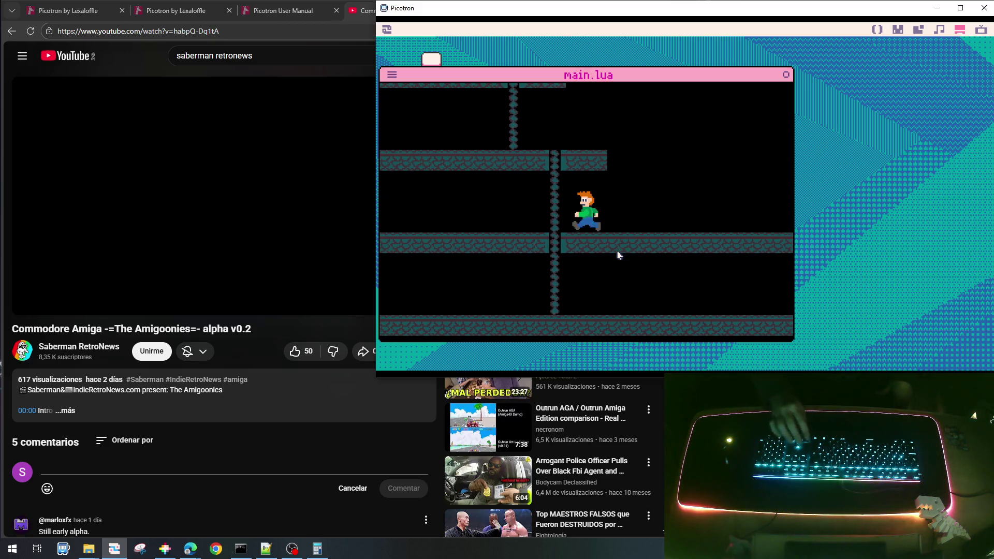
pyautogui.press('Down')
pyautogui.press('Down')
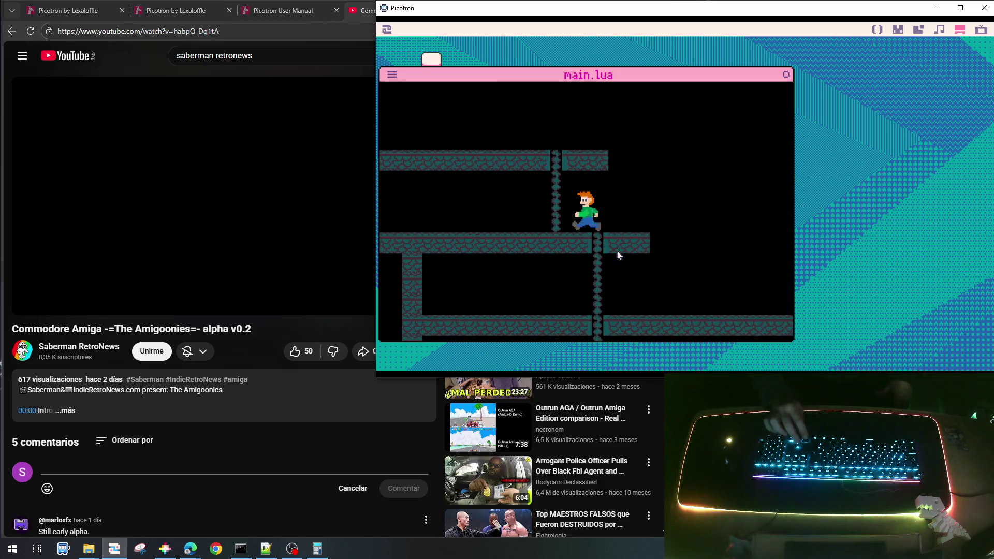
pyautogui.press('Up')
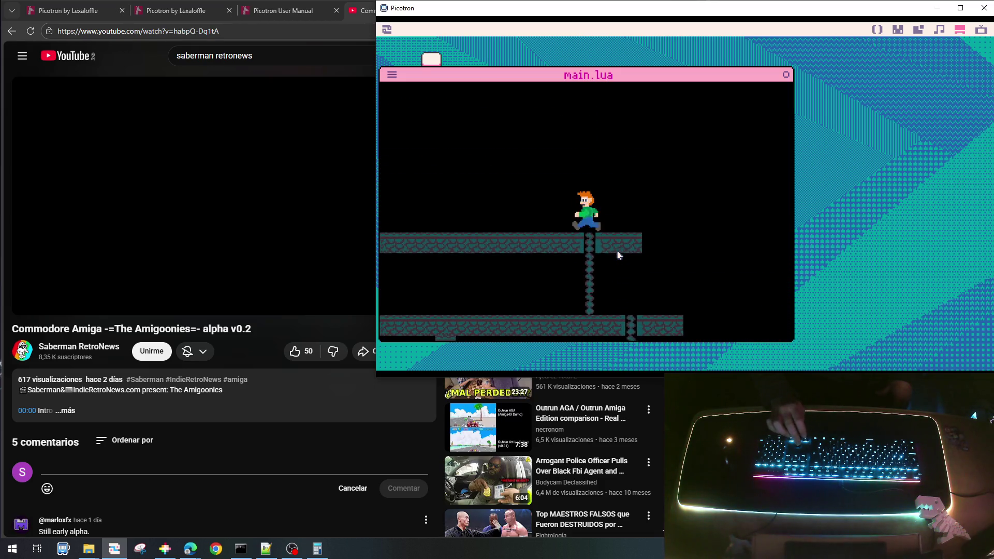
pyautogui.press('Down')
pyautogui.press('Down')
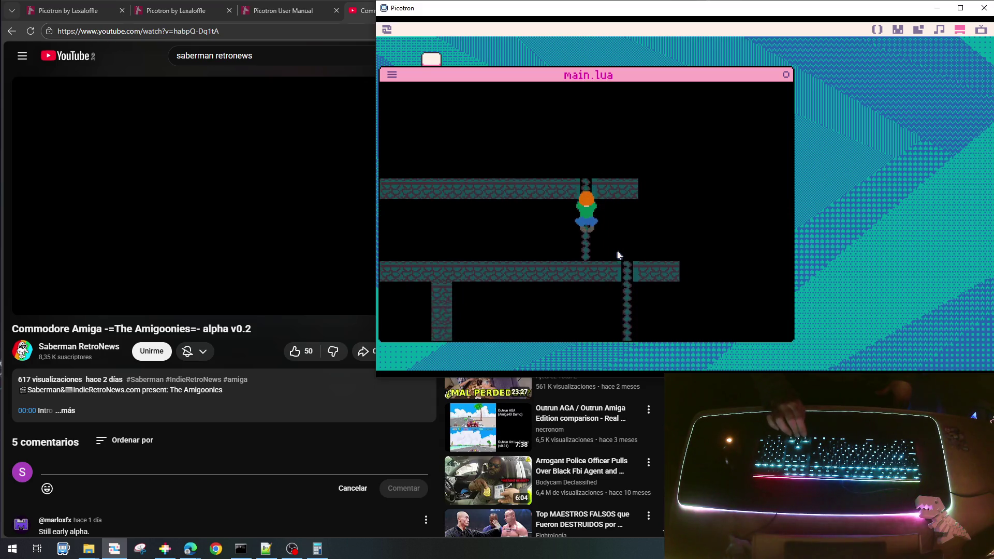
pyautogui.press('Down')
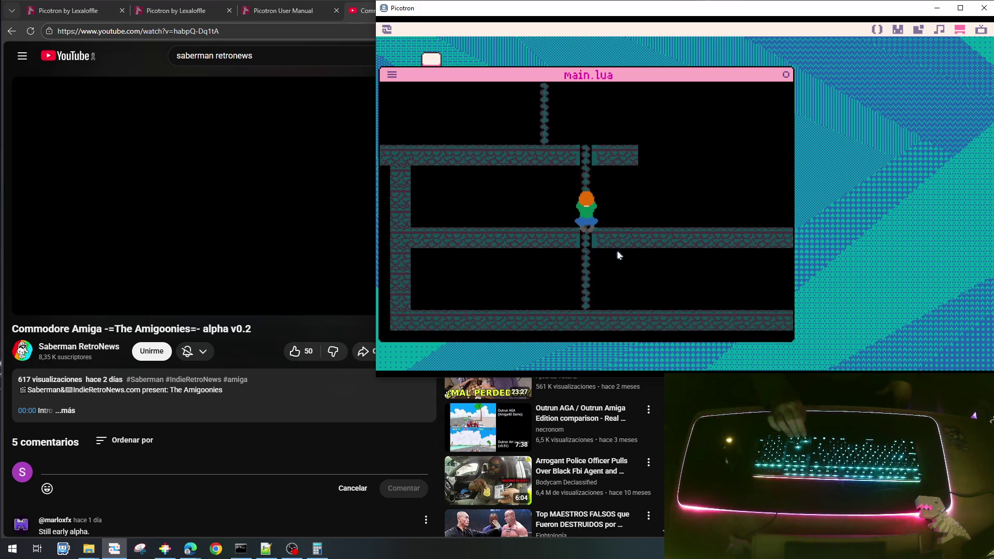
pyautogui.press('Right')
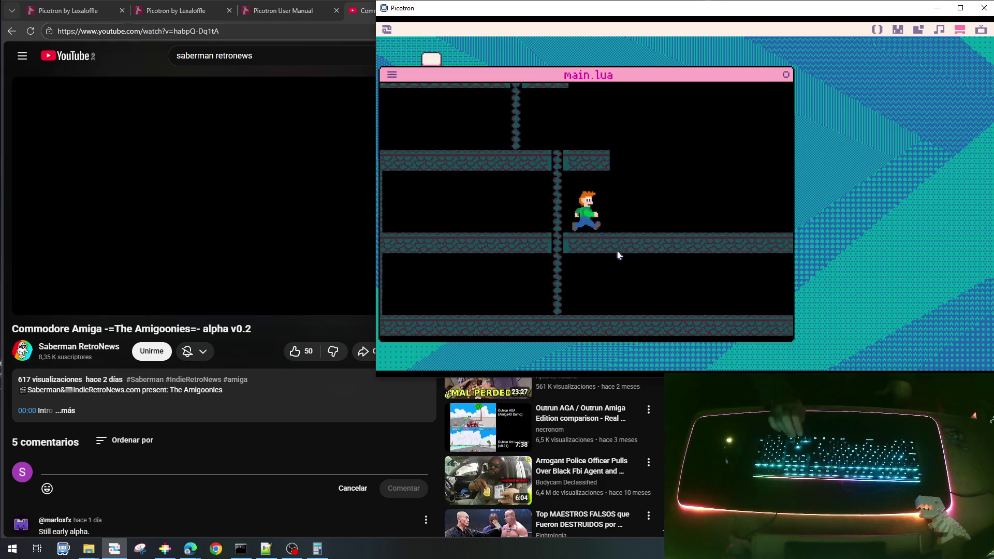
pyautogui.press('Right')
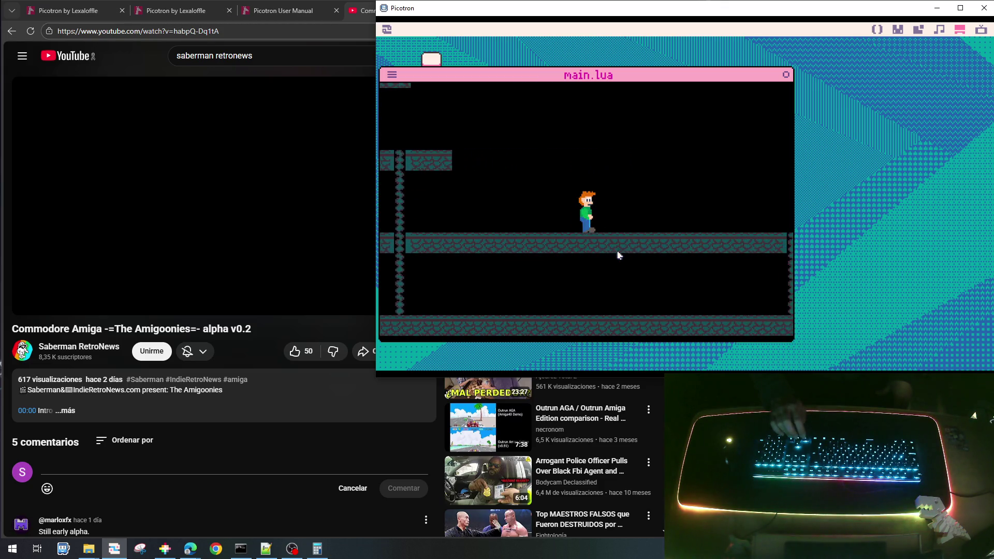
pyautogui.press('Right')
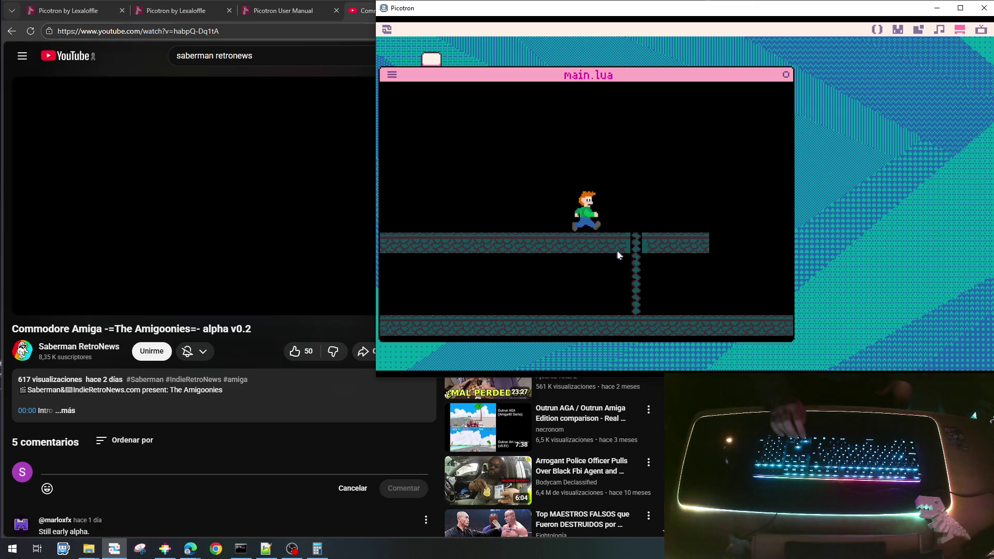
pyautogui.press('Down')
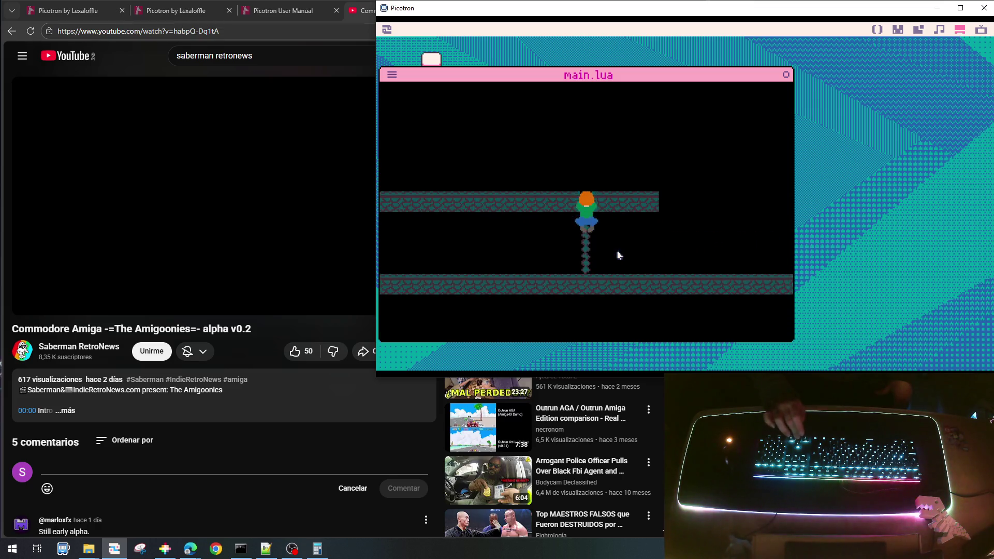
pyautogui.press('Right')
pyautogui.press('Right')
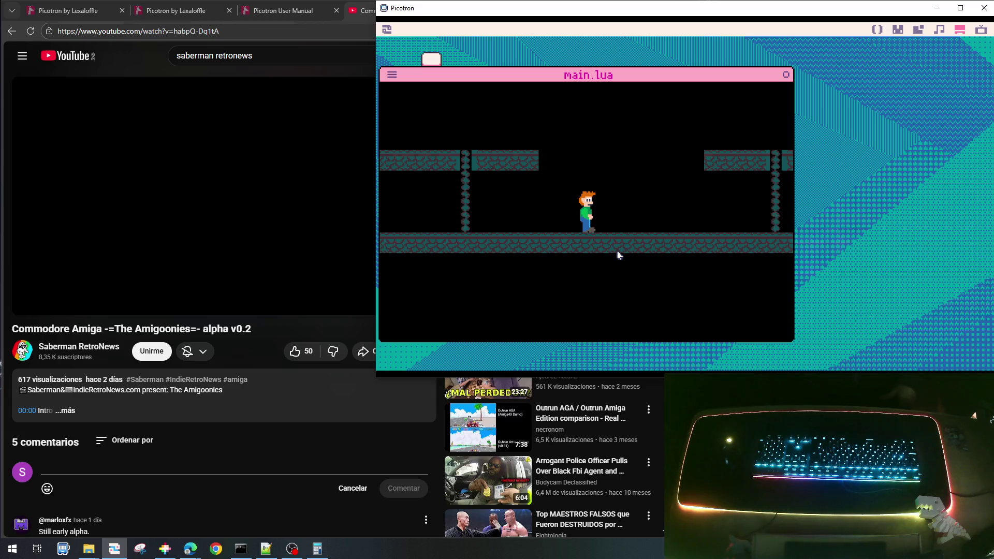
pyautogui.hotkey('ctrl', 's')
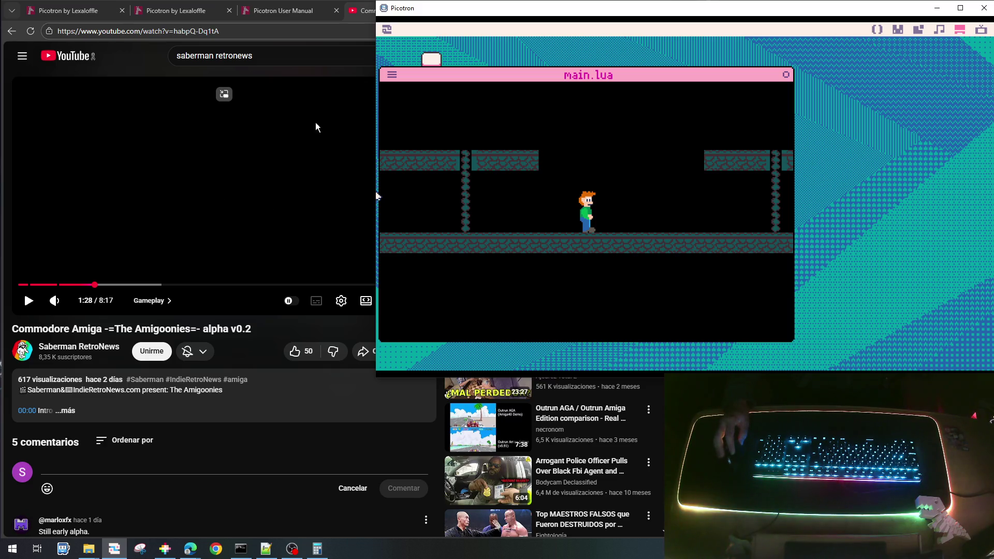
# - Drag the Picotron window right to reveal more of the YouTube page
pyautogui.moveTo(436, 11)
pyautogui.mouseDown()
pyautogui.moveTo(589, 8)
pyautogui.moveTo(500, 18)
pyautogui.mouseUp()
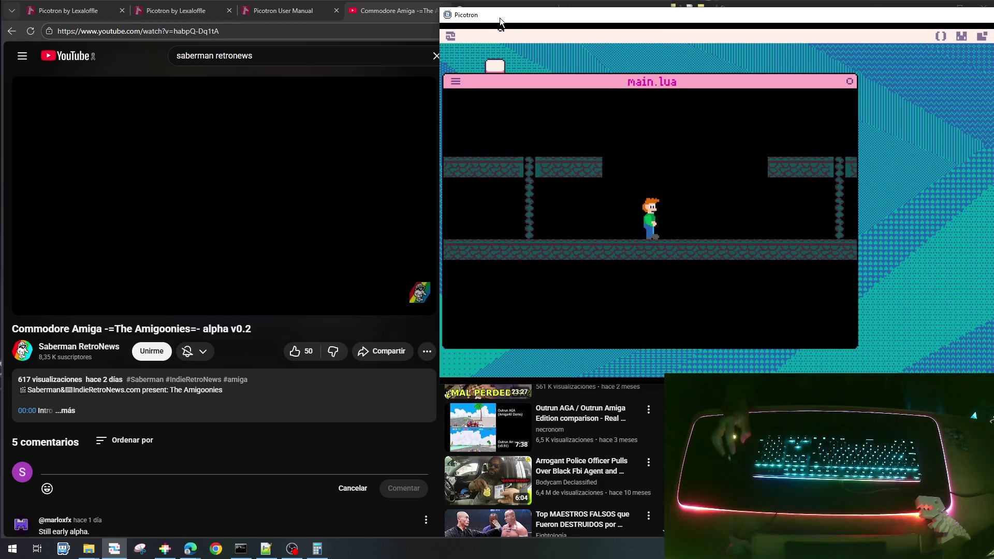
pyautogui.moveTo(355, 134)
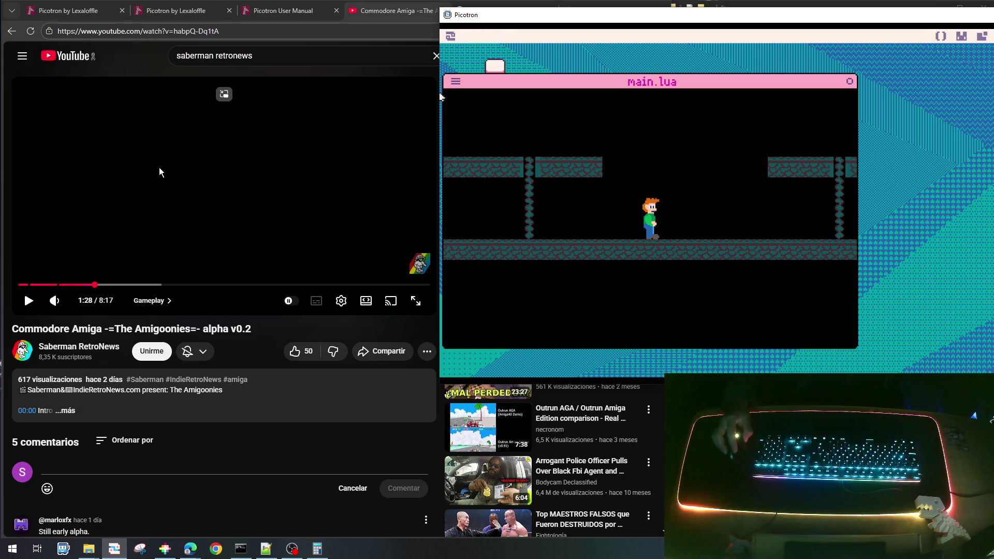